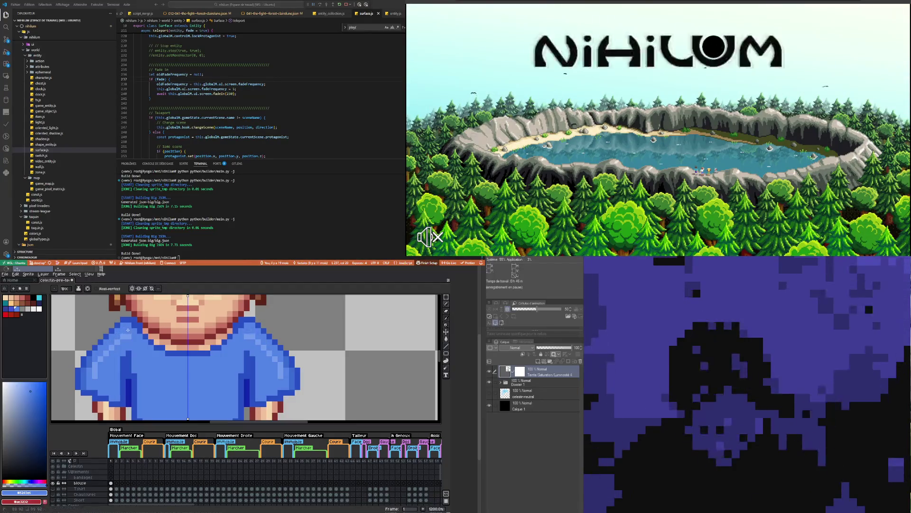
- Zoom in on the gown and draw a light-blue horizontal stroke across the blouse
{"action": "scroll", "coordinate": [127, 330], "scroll_direction": "down", "scroll_amount": 4}
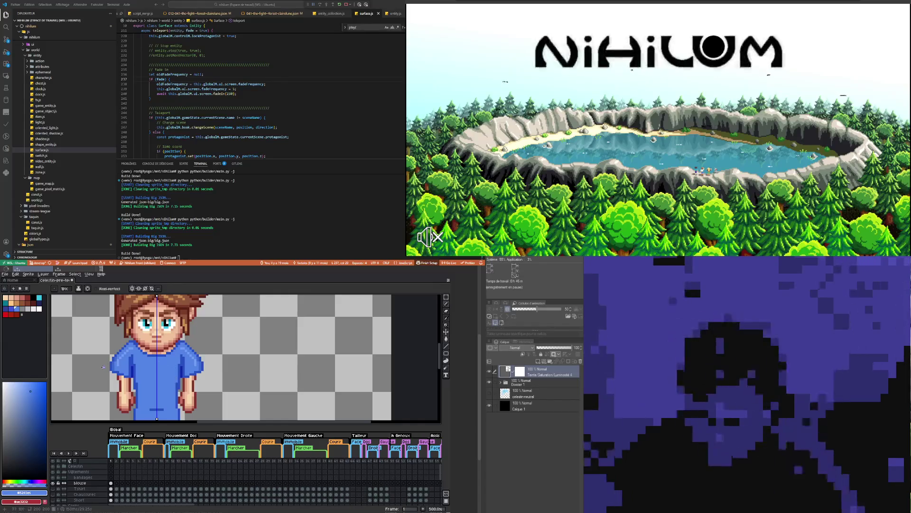
{"action": "scroll", "coordinate": [124, 357], "scroll_direction": "up", "scroll_amount": 5}
{"action": "scroll", "coordinate": [102, 367], "scroll_direction": "down", "scroll_amount": 2}
{"action": "scroll", "coordinate": [142, 375], "scroll_direction": "down", "scroll_amount": 2}
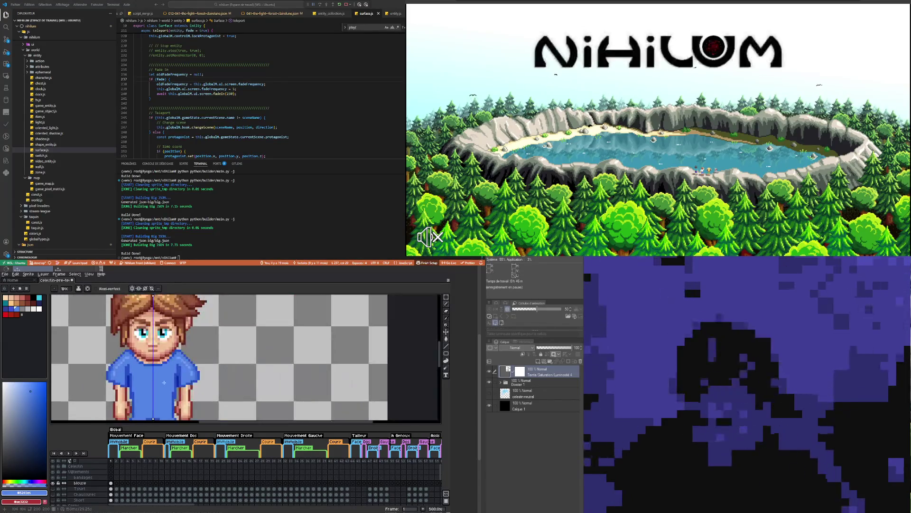
{"action": "scroll", "coordinate": [157, 373], "scroll_direction": "down", "scroll_amount": 2}
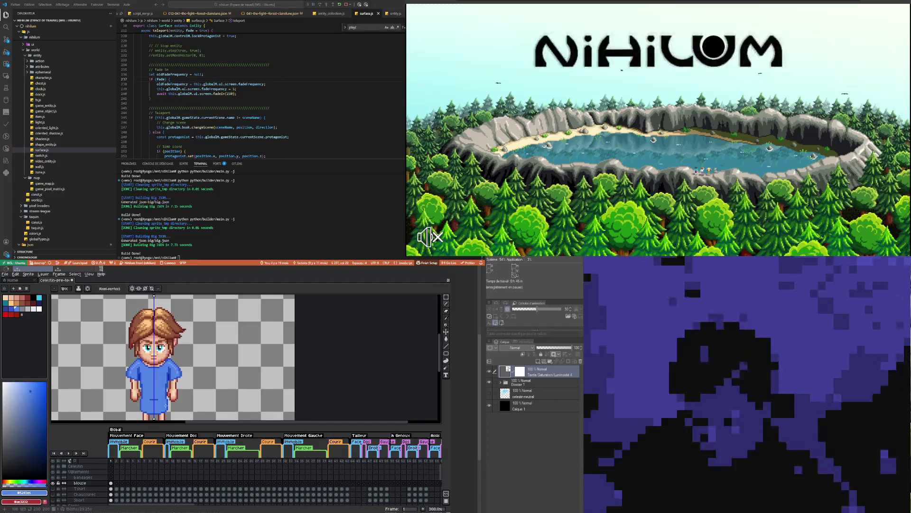
{"action": "scroll", "coordinate": [141, 363], "scroll_direction": "up", "scroll_amount": 3}
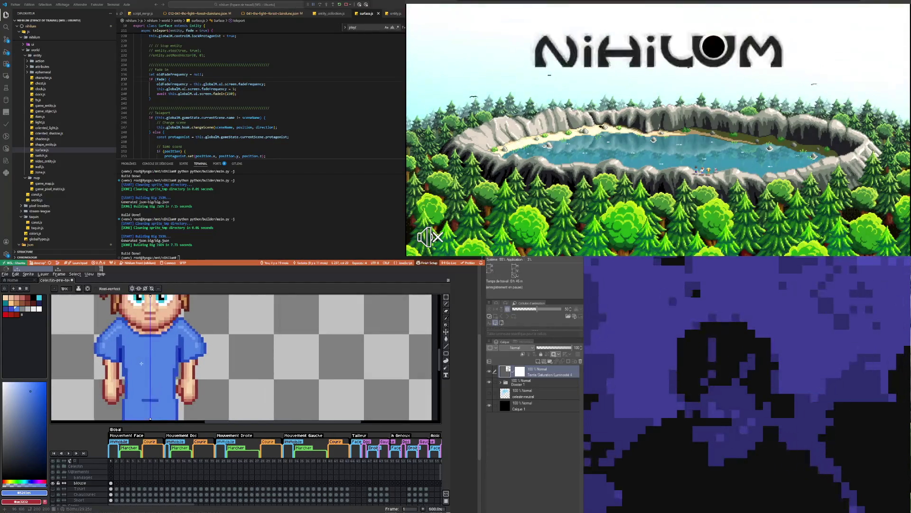
{"action": "scroll", "coordinate": [141, 364], "scroll_direction": "down", "scroll_amount": 3}
{"action": "scroll", "coordinate": [150, 374], "scroll_direction": "up", "scroll_amount": 2}
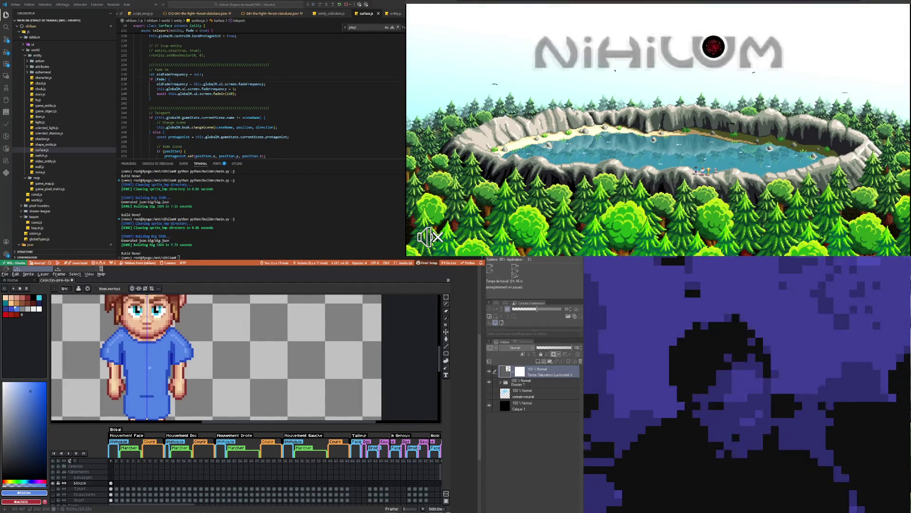
{"action": "scroll", "coordinate": [149, 355], "scroll_direction": "up", "scroll_amount": 1}
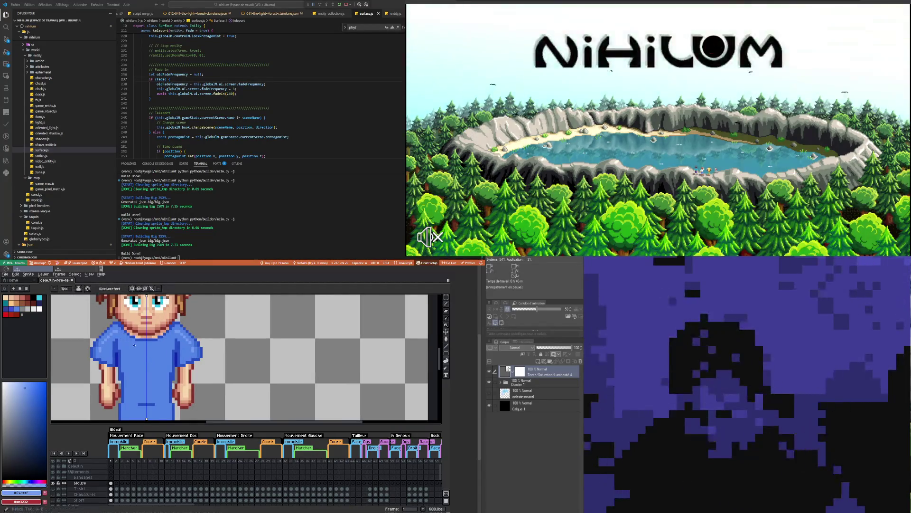
{"action": "scroll", "coordinate": [130, 346], "scroll_direction": "up", "scroll_amount": 3}
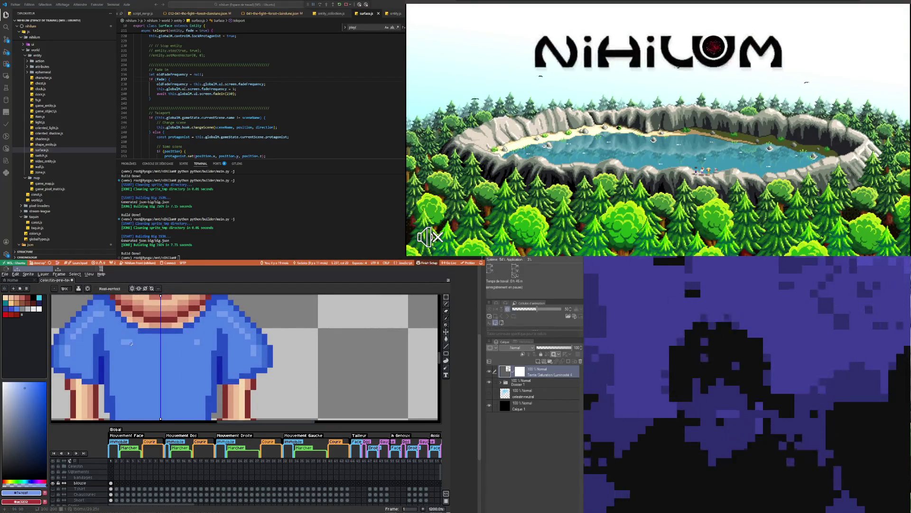
{"action": "scroll", "coordinate": [166, 379], "scroll_direction": "down", "scroll_amount": 3}
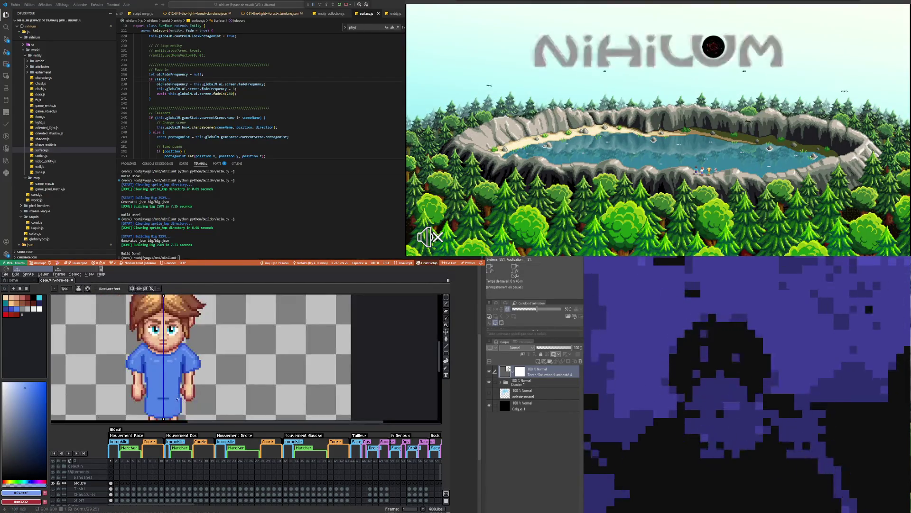
{"action": "scroll", "coordinate": [158, 359], "scroll_direction": "up", "scroll_amount": 3}
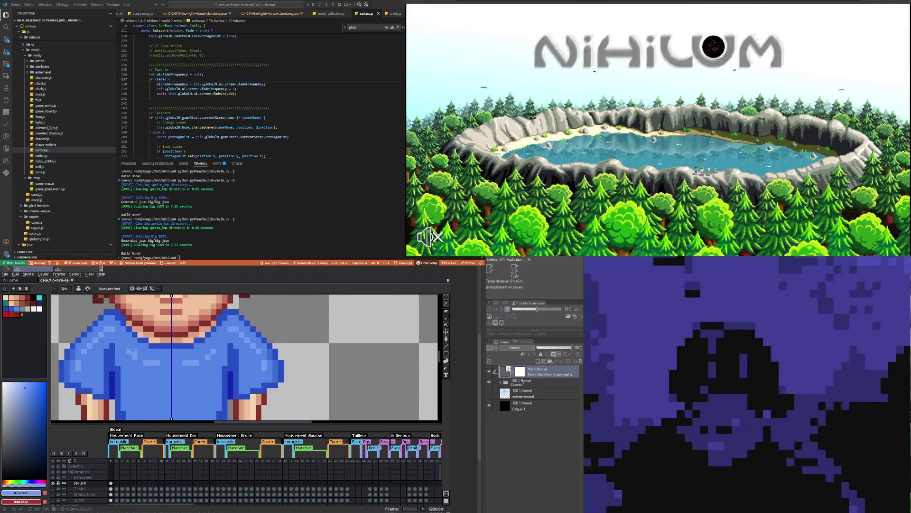
{"action": "scroll", "coordinate": [148, 367], "scroll_direction": "down", "scroll_amount": 6}
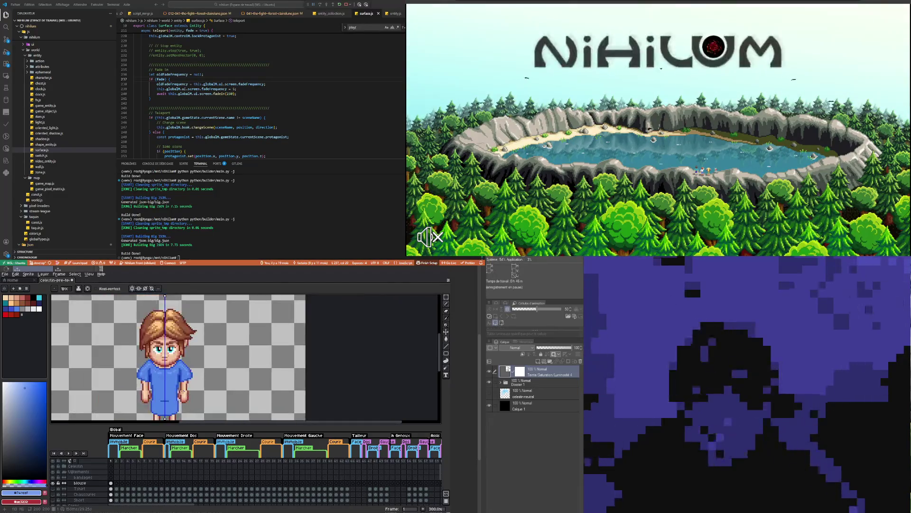
{"action": "scroll", "coordinate": [156, 393], "scroll_direction": "up", "scroll_amount": 2}
{"action": "scroll", "coordinate": [155, 393], "scroll_direction": "up", "scroll_amount": 4}
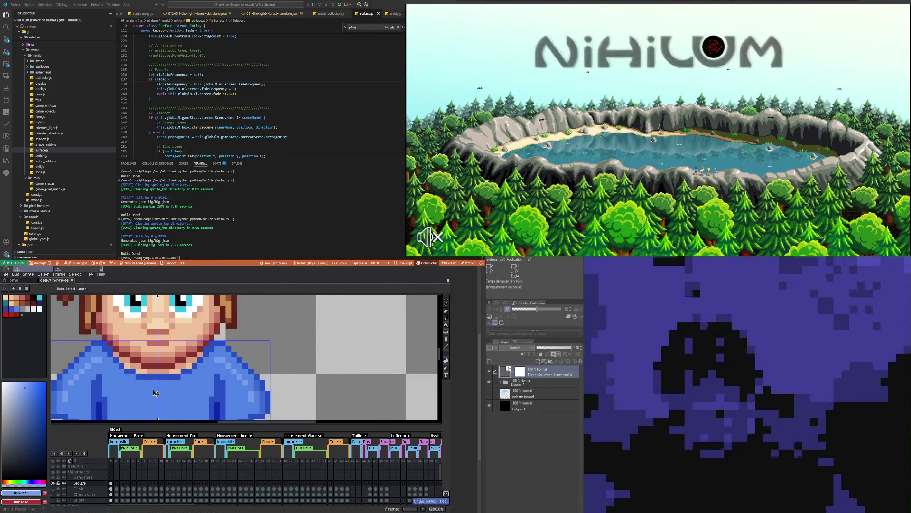
{"action": "left_click_drag", "start_coordinate": [138, 387], "coordinate": [179, 388]}
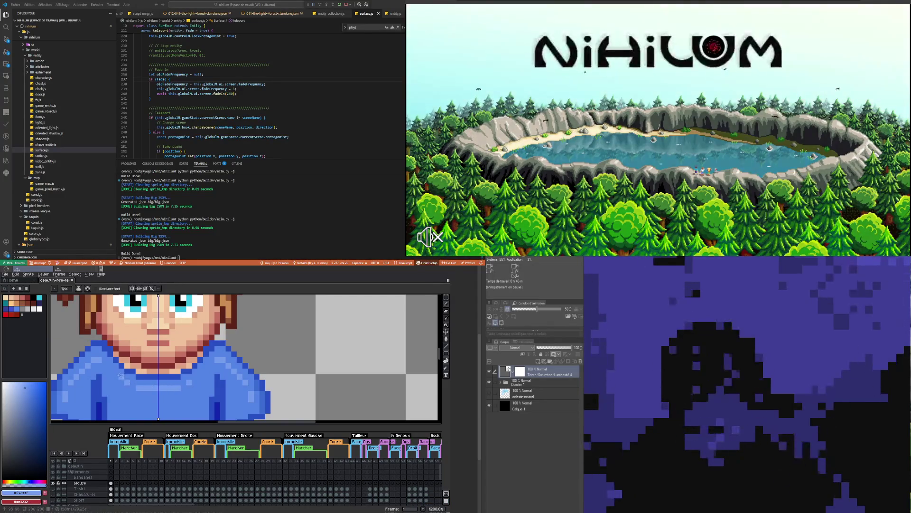
- Undo the light-blue stroke and the pencil stroke before it
{"action": "scroll", "coordinate": [116, 374], "scroll_direction": "down", "scroll_amount": 6}
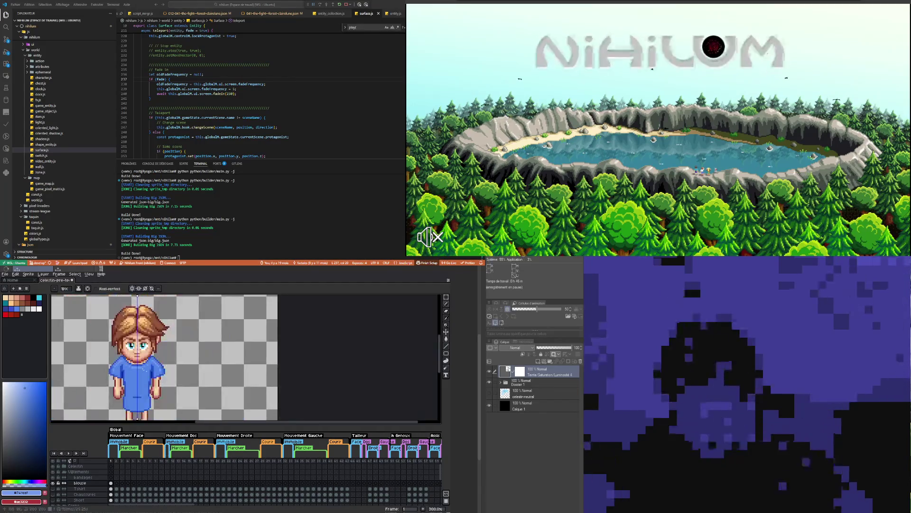
{"action": "scroll", "coordinate": [161, 400], "scroll_direction": "down", "scroll_amount": 1}
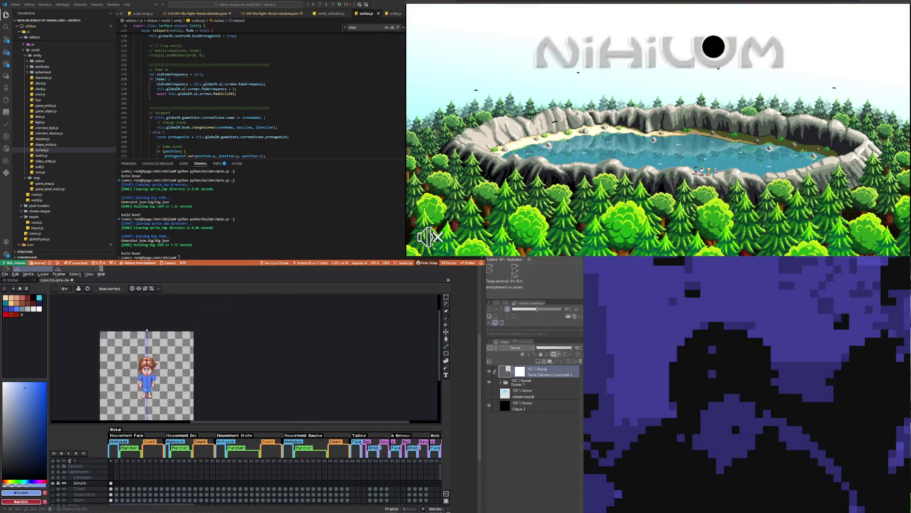
{"action": "scroll", "coordinate": [147, 370], "scroll_direction": "up", "scroll_amount": 1}
{"action": "scroll", "coordinate": [138, 345], "scroll_direction": "up", "scroll_amount": 1}
{"action": "scroll", "coordinate": [147, 356], "scroll_direction": "up", "scroll_amount": 1}
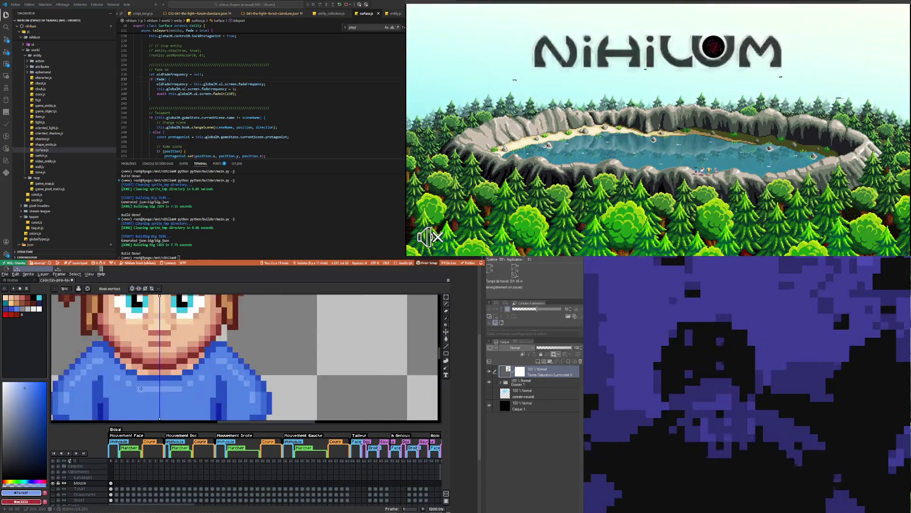
{"action": "key", "text": "ctrl+z"}
{"action": "scroll", "coordinate": [147, 356], "scroll_direction": "down", "scroll_amount": 2}
{"action": "key", "text": "ctrl+z"}
- Sample the gown's blue with the Eyedropper and draw blue pixels along the gown's side edges
{"action": "scroll", "coordinate": [147, 401], "scroll_direction": "down", "scroll_amount": 1}
{"action": "scroll", "coordinate": [142, 379], "scroll_direction": "up", "scroll_amount": 1}
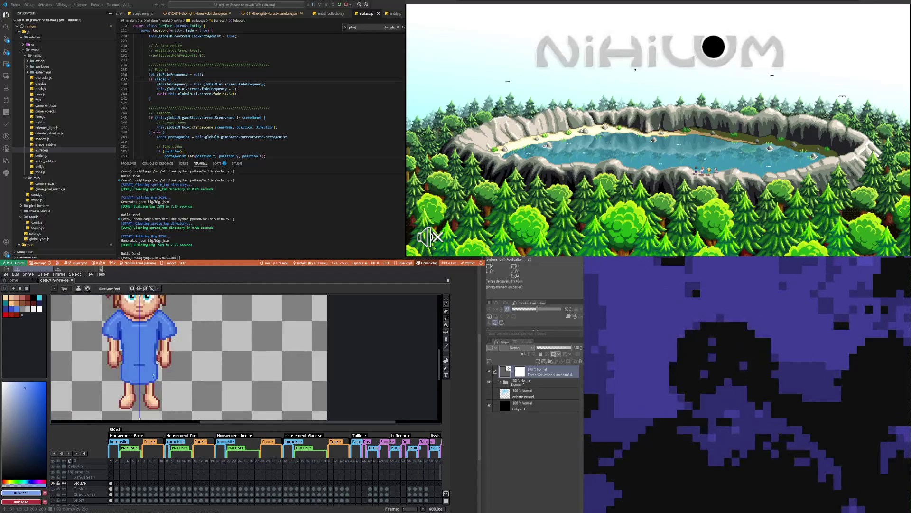
{"action": "scroll", "coordinate": [139, 363], "scroll_direction": "up", "scroll_amount": 1}
{"action": "scroll", "coordinate": [140, 374], "scroll_direction": "down", "scroll_amount": 2}
{"action": "scroll", "coordinate": [118, 352], "scroll_direction": "up", "scroll_amount": 3}
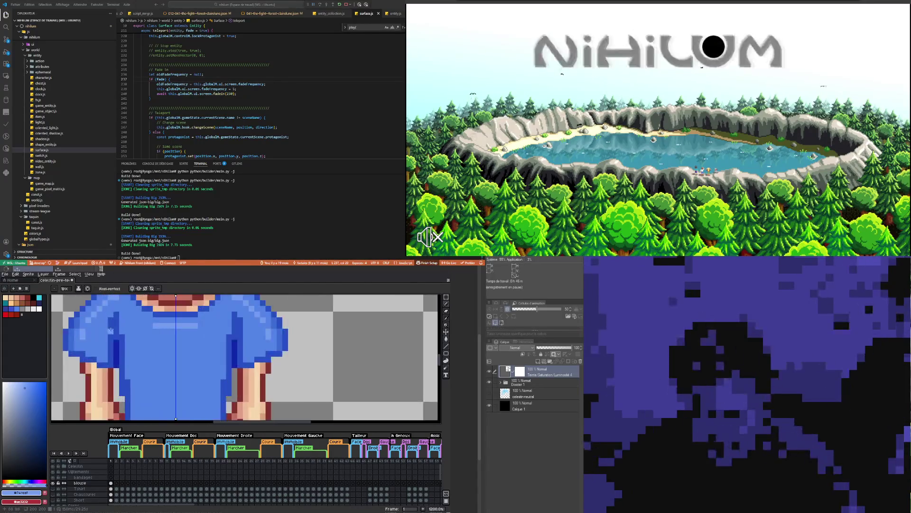
{"action": "scroll", "coordinate": [85, 327], "scroll_direction": "up", "scroll_amount": 2}
{"action": "key", "text": "i"}
{"action": "left_click", "coordinate": [72, 317]}
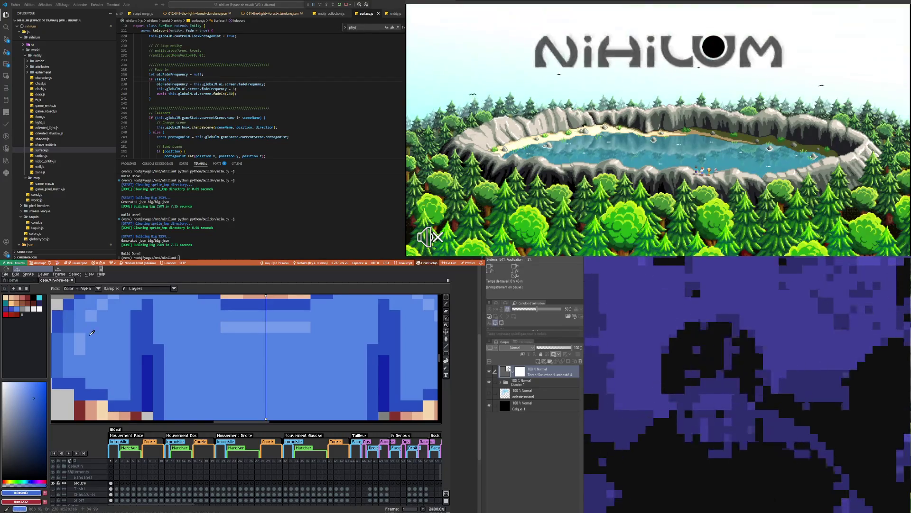
{"action": "key", "text": "b"}
{"action": "scroll", "coordinate": [135, 340], "scroll_direction": "down", "scroll_amount": 6}
{"action": "scroll", "coordinate": [141, 411], "scroll_direction": "up", "scroll_amount": 4}
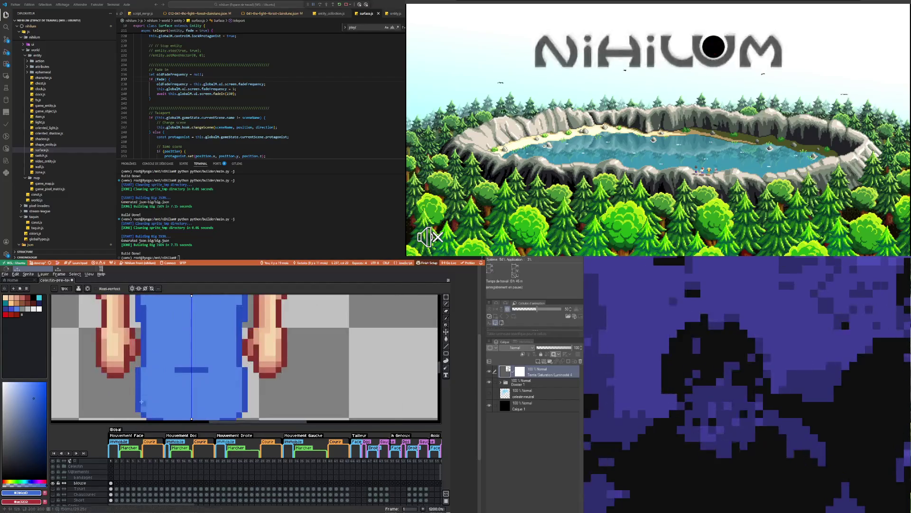
{"action": "left_click_drag", "start_coordinate": [145, 368], "coordinate": [147, 316]}
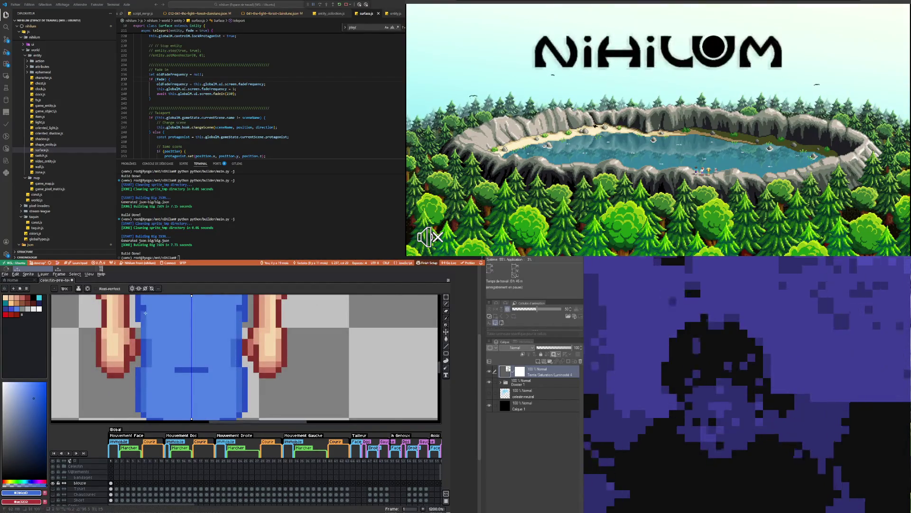
- Draw a short vertical strip of darker blue shading on the gown sleeve near the shoulder
{"action": "scroll", "coordinate": [147, 313], "scroll_direction": "down", "scroll_amount": 3}
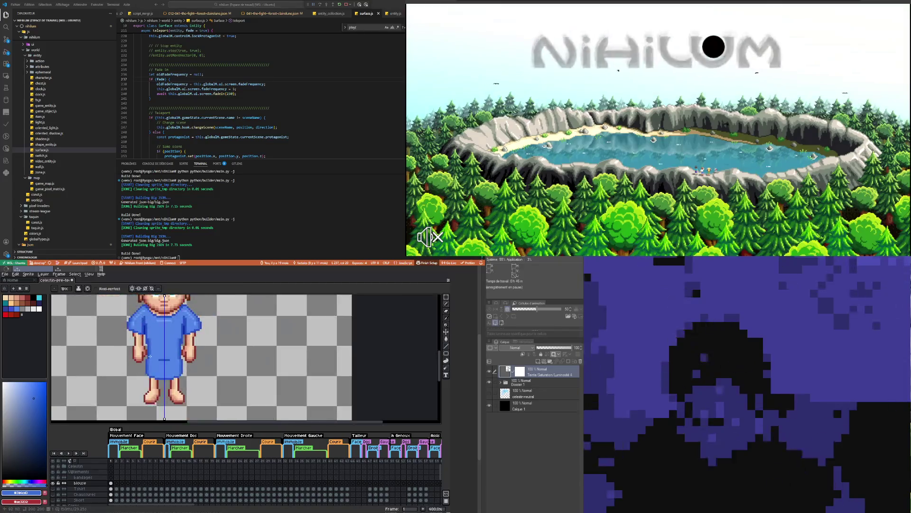
{"action": "scroll", "coordinate": [146, 328], "scroll_direction": "up", "scroll_amount": 2}
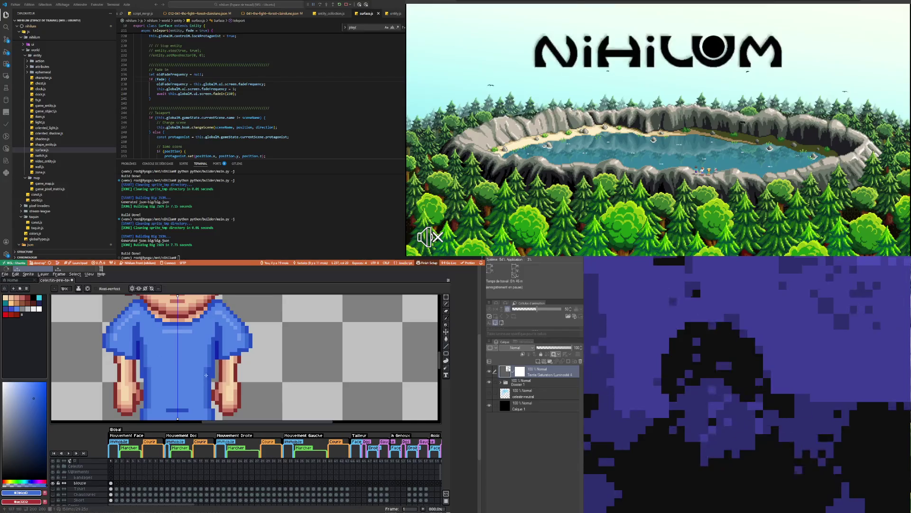
{"action": "scroll", "coordinate": [209, 373], "scroll_direction": "down", "scroll_amount": 4}
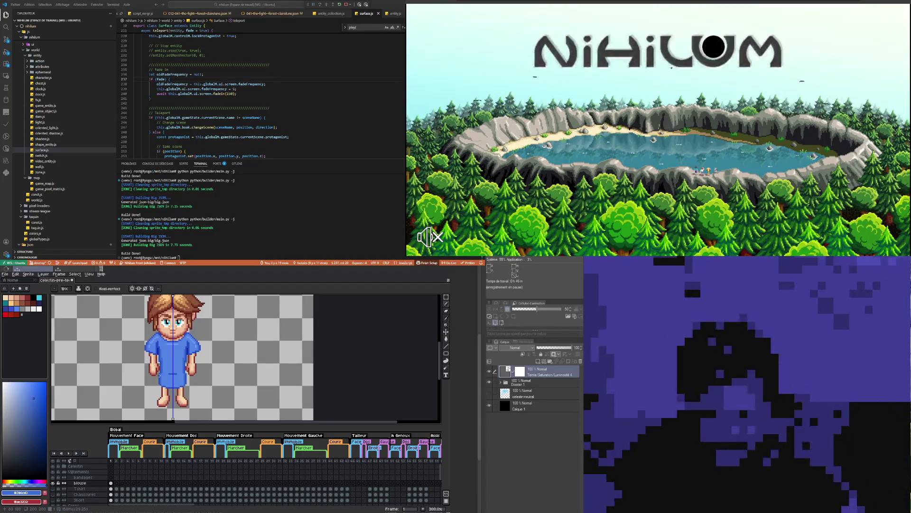
{"action": "scroll", "coordinate": [157, 381], "scroll_direction": "up", "scroll_amount": 5}
{"action": "scroll", "coordinate": [157, 381], "scroll_direction": "up", "scroll_amount": 4}
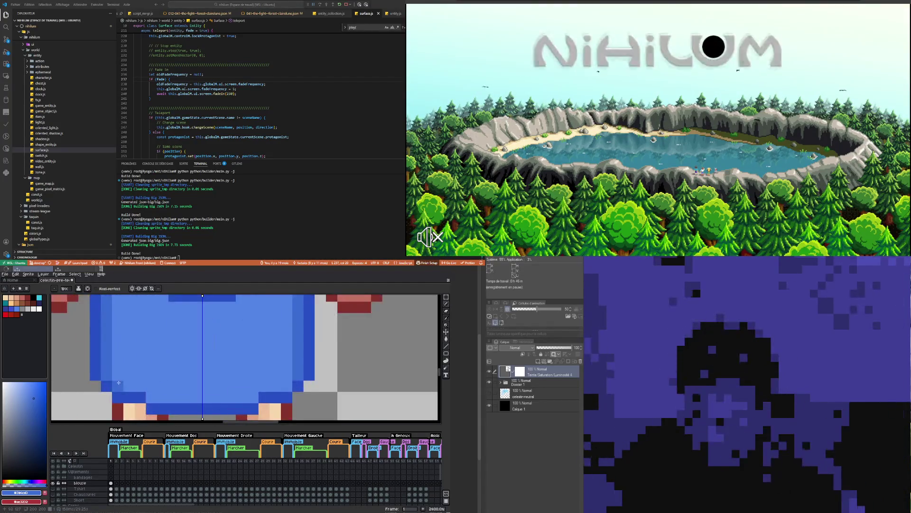
{"action": "scroll", "coordinate": [119, 382], "scroll_direction": "down", "scroll_amount": 5}
{"action": "scroll", "coordinate": [133, 380], "scroll_direction": "down", "scroll_amount": 3}
{"action": "scroll", "coordinate": [147, 375], "scroll_direction": "up", "scroll_amount": 2}
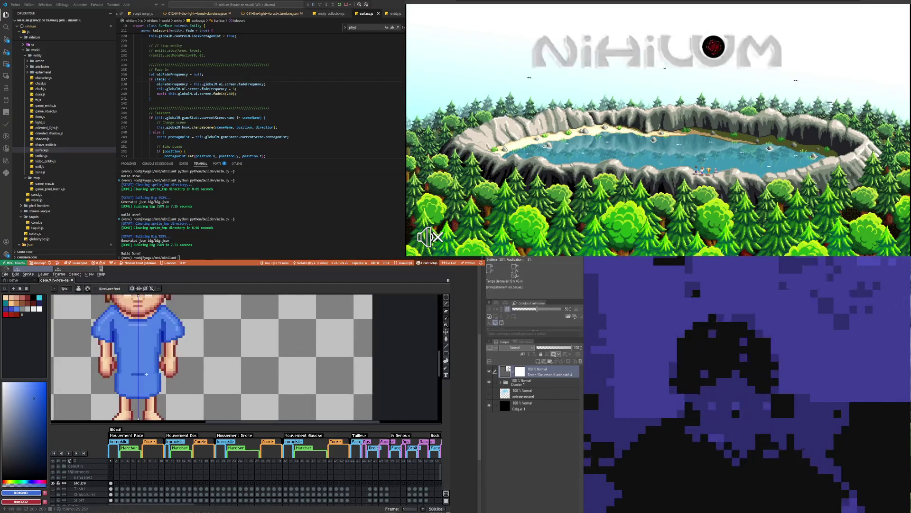
{"action": "scroll", "coordinate": [148, 374], "scroll_direction": "up", "scroll_amount": 5}
{"action": "scroll", "coordinate": [137, 391], "scroll_direction": "down", "scroll_amount": 3}
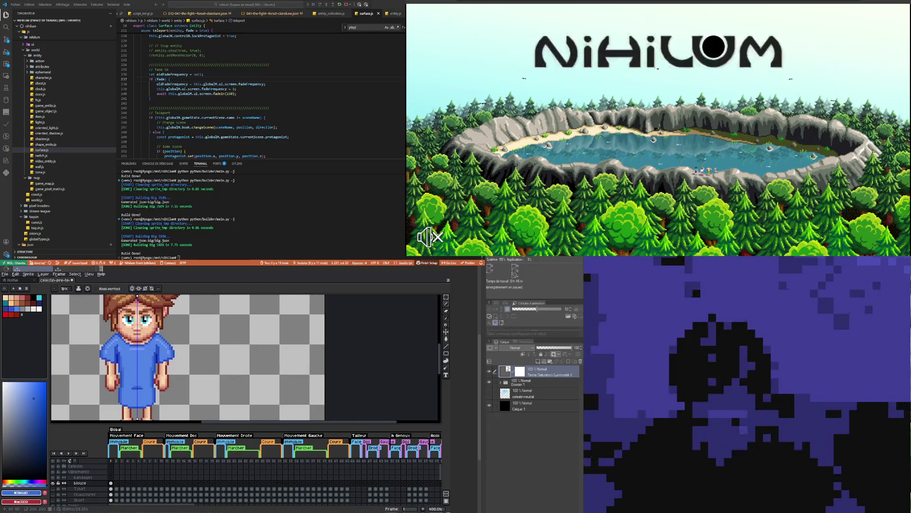
{"action": "scroll", "coordinate": [119, 349], "scroll_direction": "up", "scroll_amount": 2}
{"action": "scroll", "coordinate": [119, 350], "scroll_direction": "up", "scroll_amount": 4}
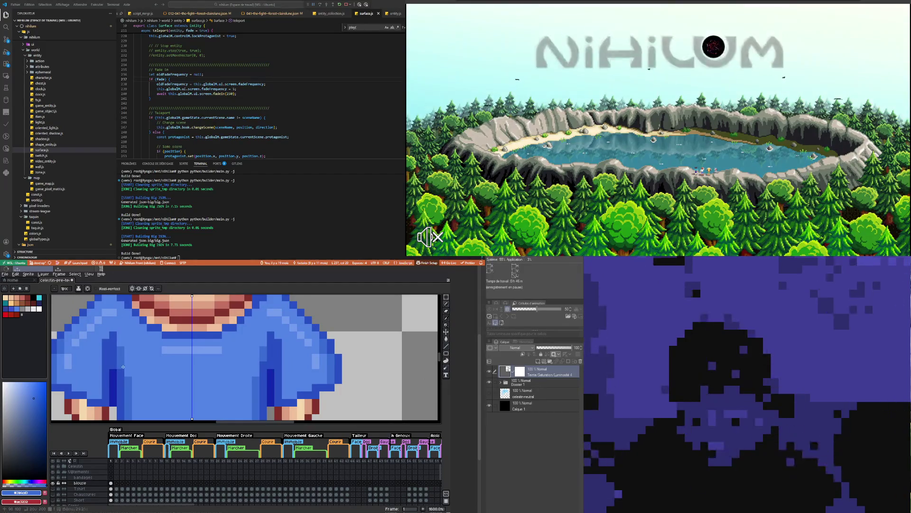
{"action": "scroll", "coordinate": [122, 358], "scroll_direction": "down", "scroll_amount": 4}
{"action": "scroll", "coordinate": [125, 365], "scroll_direction": "up", "scroll_amount": 3}
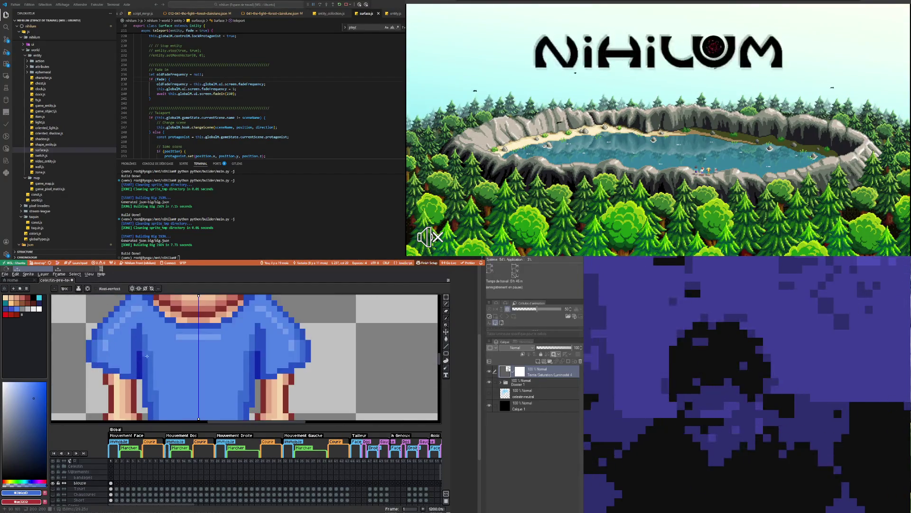
{"action": "scroll", "coordinate": [147, 356], "scroll_direction": "down", "scroll_amount": 6}
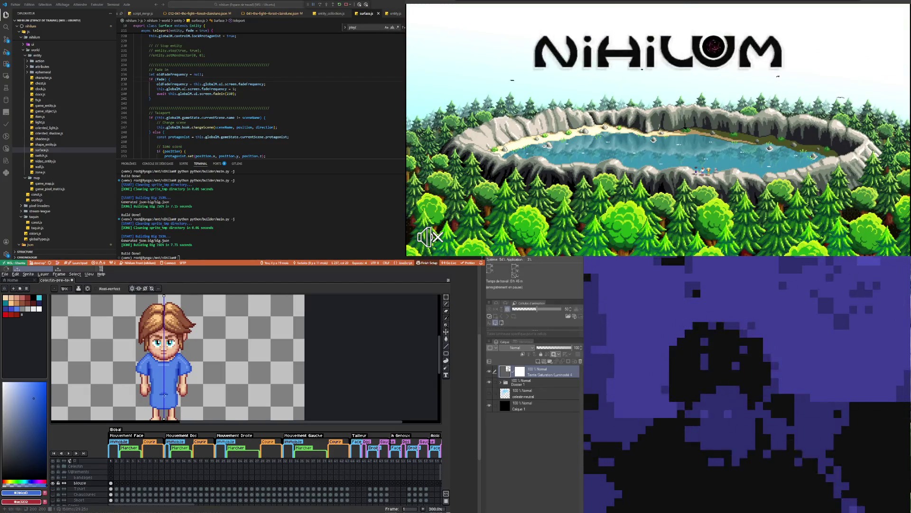
{"action": "scroll", "coordinate": [183, 365], "scroll_direction": "up", "scroll_amount": 4}
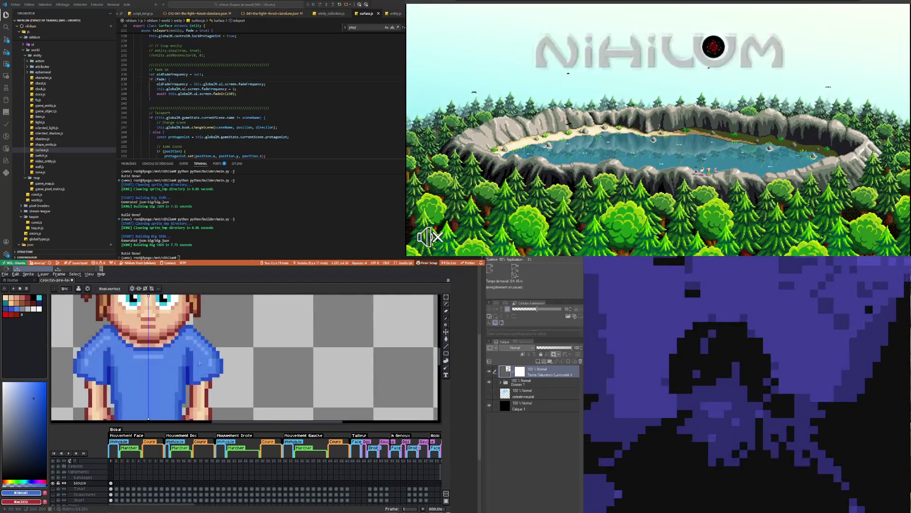
{"action": "scroll", "coordinate": [200, 363], "scroll_direction": "up", "scroll_amount": 5}
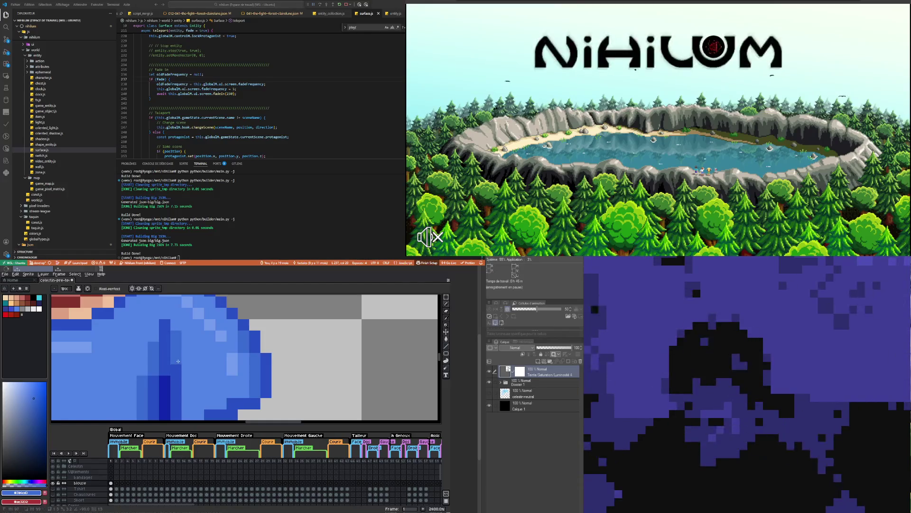
{"action": "scroll", "coordinate": [178, 361], "scroll_direction": "down", "scroll_amount": 7}
{"action": "scroll", "coordinate": [179, 369], "scroll_direction": "up", "scroll_amount": 6}
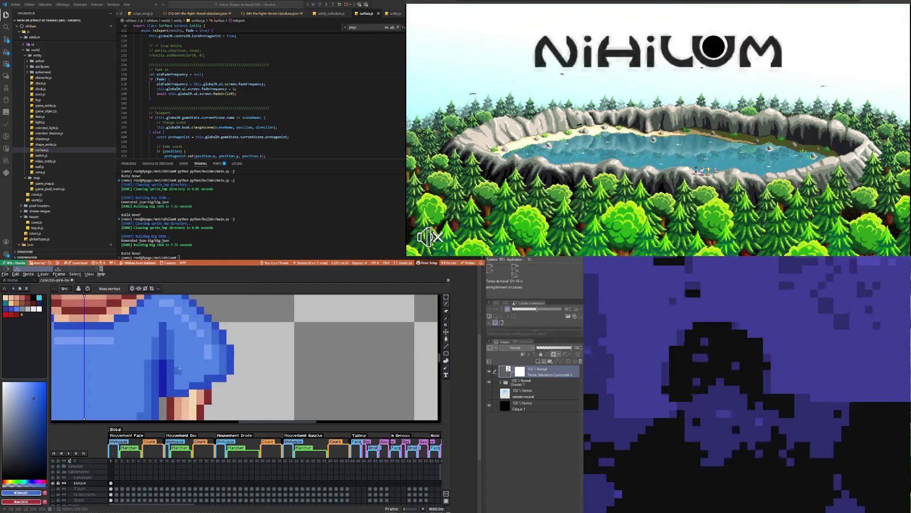
{"action": "left_click_drag", "start_coordinate": [178, 370], "coordinate": [179, 385]}
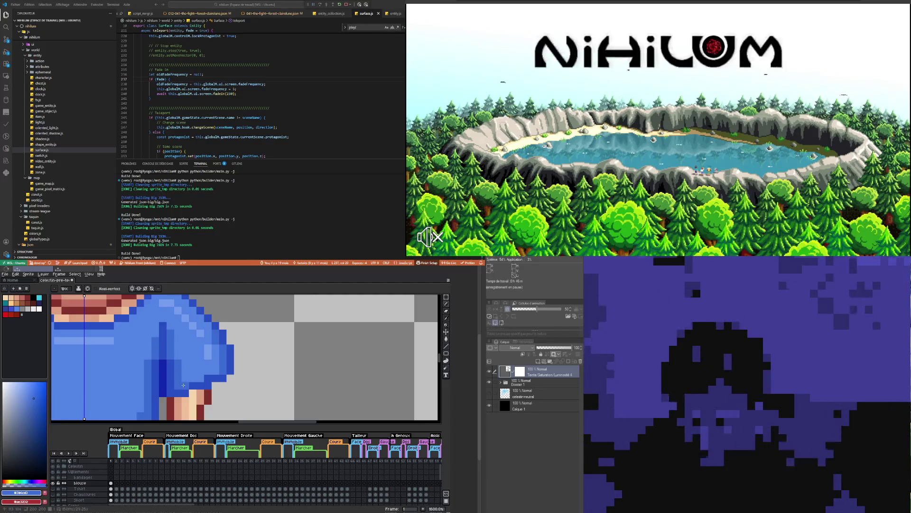
{"action": "scroll", "coordinate": [183, 385], "scroll_direction": "down", "scroll_amount": 2}
{"action": "scroll", "coordinate": [183, 385], "scroll_direction": "down", "scroll_amount": 3}
{"action": "scroll", "coordinate": [183, 385], "scroll_direction": "down", "scroll_amount": 3}
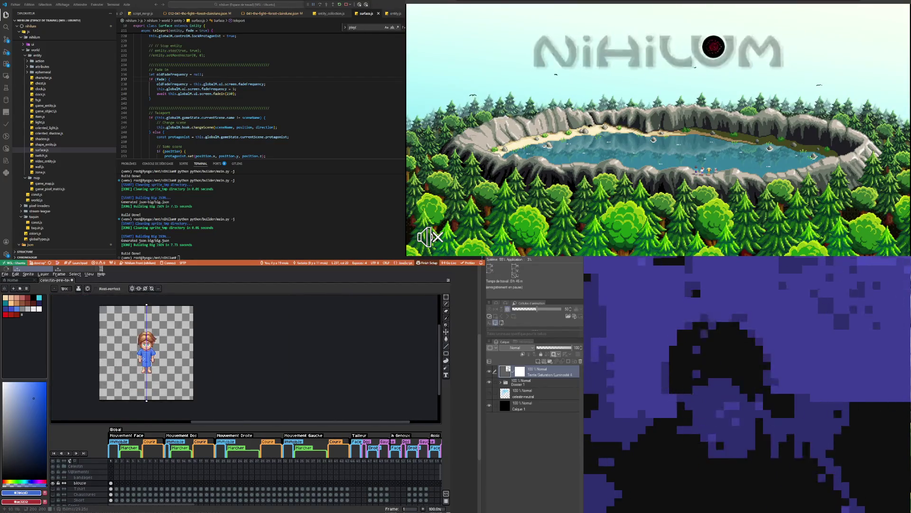
{"action": "scroll", "coordinate": [146, 362], "scroll_direction": "up", "scroll_amount": 1}
{"action": "scroll", "coordinate": [146, 362], "scroll_direction": "up", "scroll_amount": 4}
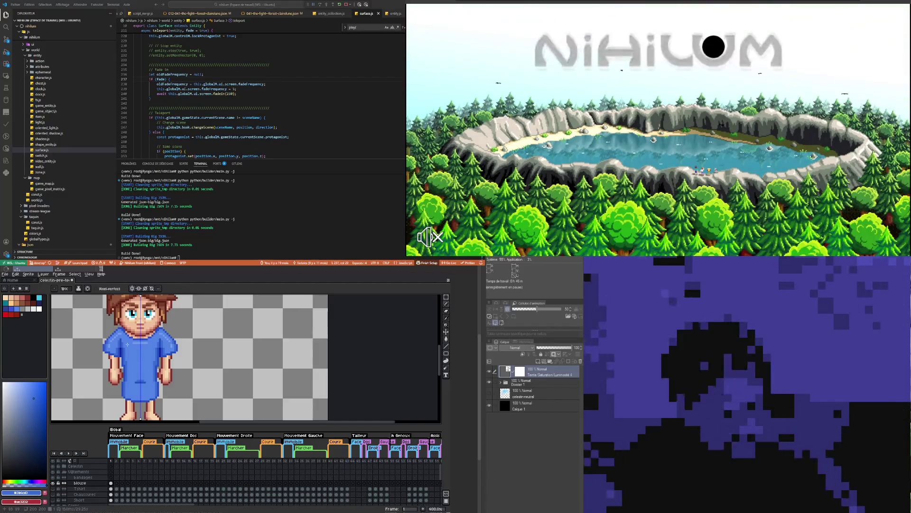
{"action": "scroll", "coordinate": [127, 344], "scroll_direction": "up", "scroll_amount": 1}
{"action": "scroll", "coordinate": [121, 341], "scroll_direction": "up", "scroll_amount": 2}
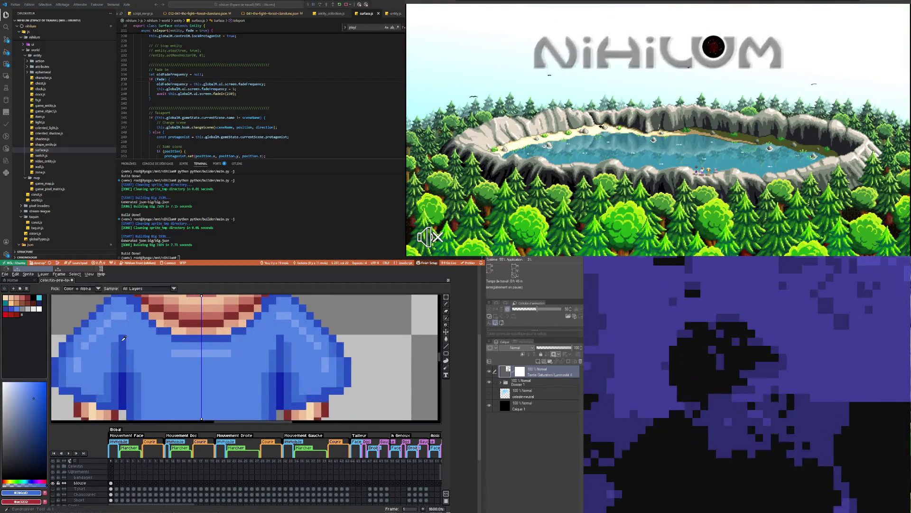
- Sample a lighter gown blue, dismiss the Frame Properties window, and return to the Pencil
{"action": "left_click", "coordinate": [117, 325]}
{"action": "key", "text": "p"}
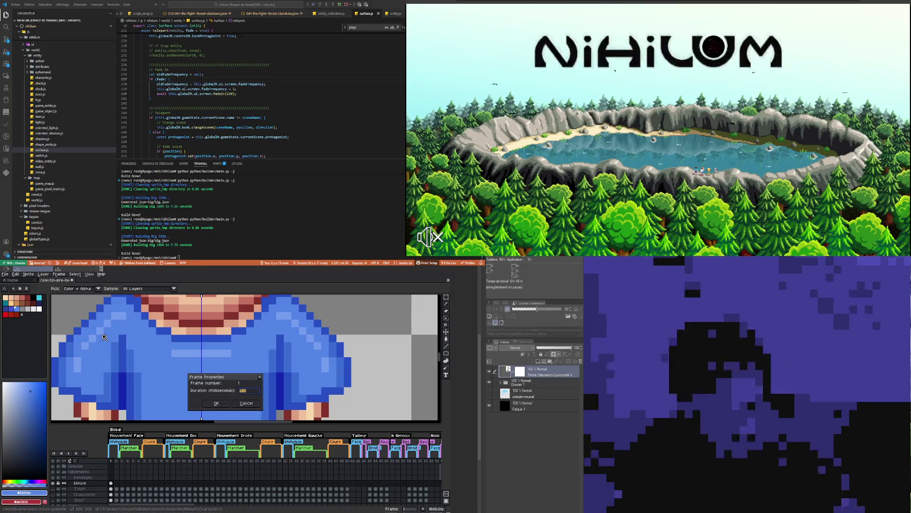
{"action": "key", "text": "Return"}
{"action": "key", "text": "b"}
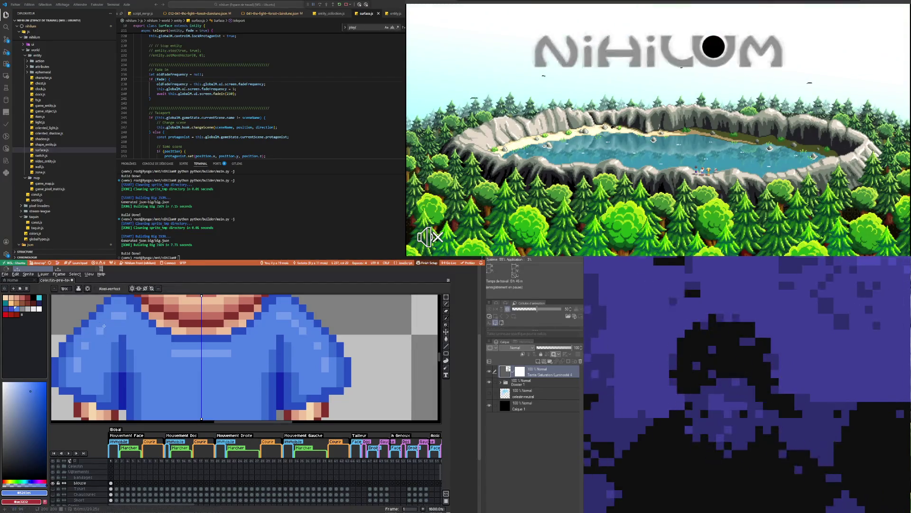
- Re-sample the lighter shirt blue as the Pencil's drawing colour
{"action": "scroll", "coordinate": [104, 325], "scroll_direction": "down", "scroll_amount": 5}
{"action": "scroll", "coordinate": [104, 326], "scroll_direction": "down", "scroll_amount": 2}
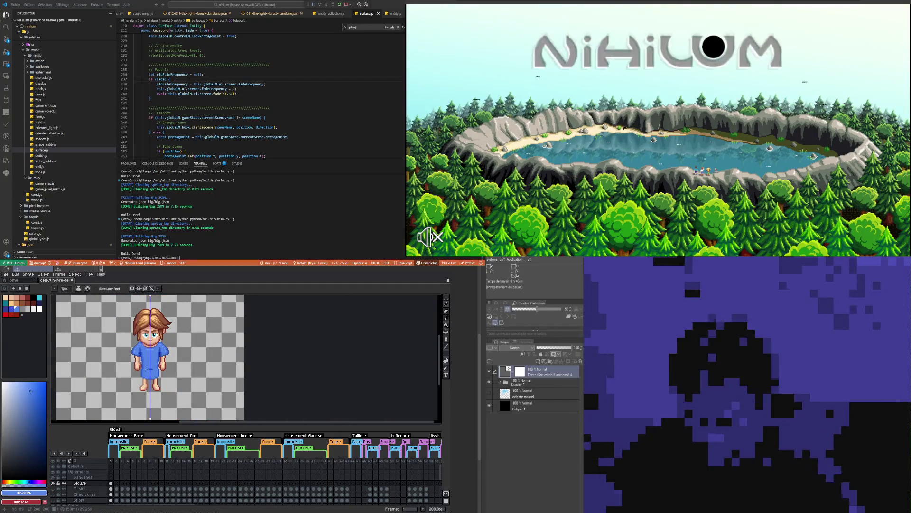
{"action": "scroll", "coordinate": [143, 357], "scroll_direction": "up", "scroll_amount": 2}
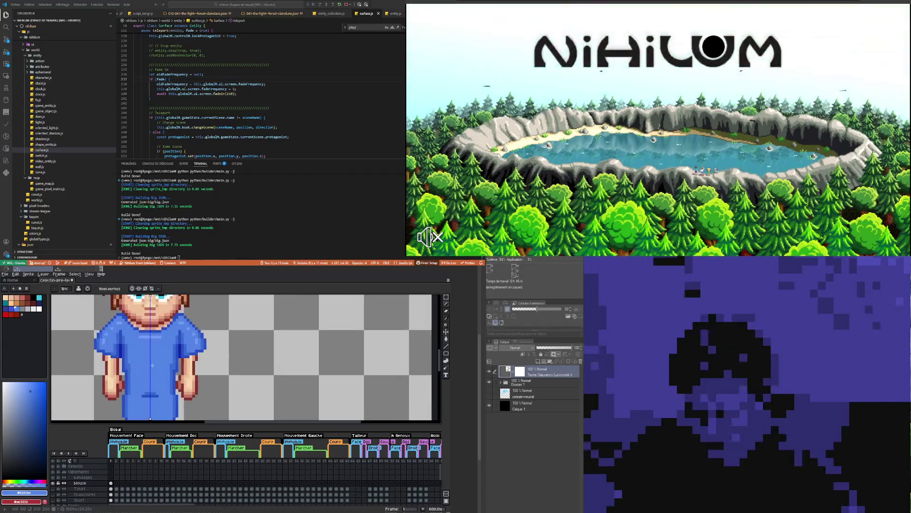
{"action": "scroll", "coordinate": [162, 379], "scroll_direction": "down", "scroll_amount": 2}
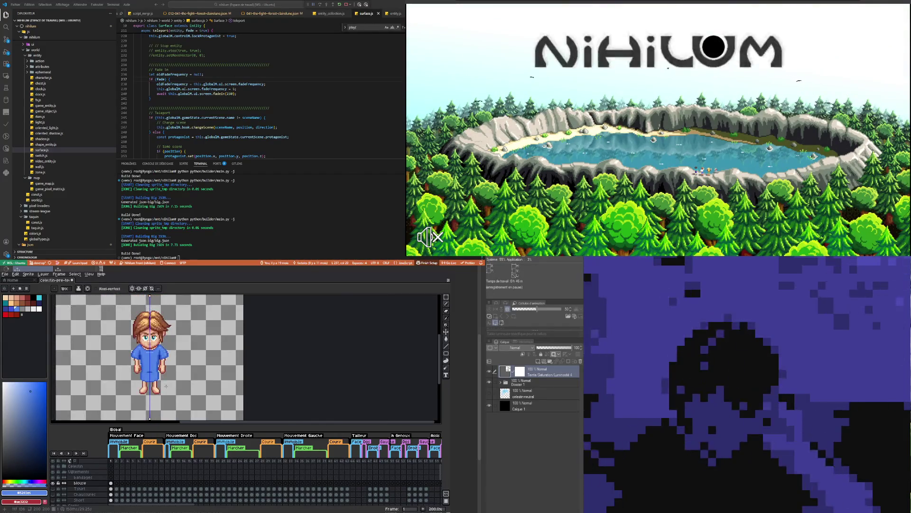
{"action": "scroll", "coordinate": [166, 380], "scroll_direction": "up", "scroll_amount": 1}
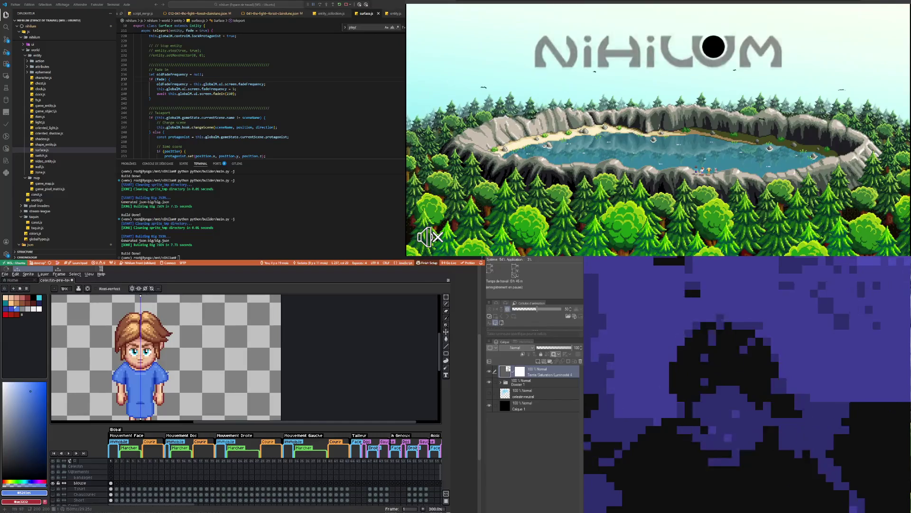
{"action": "scroll", "coordinate": [168, 372], "scroll_direction": "up", "scroll_amount": 3}
{"action": "scroll", "coordinate": [157, 365], "scroll_direction": "up", "scroll_amount": 2}
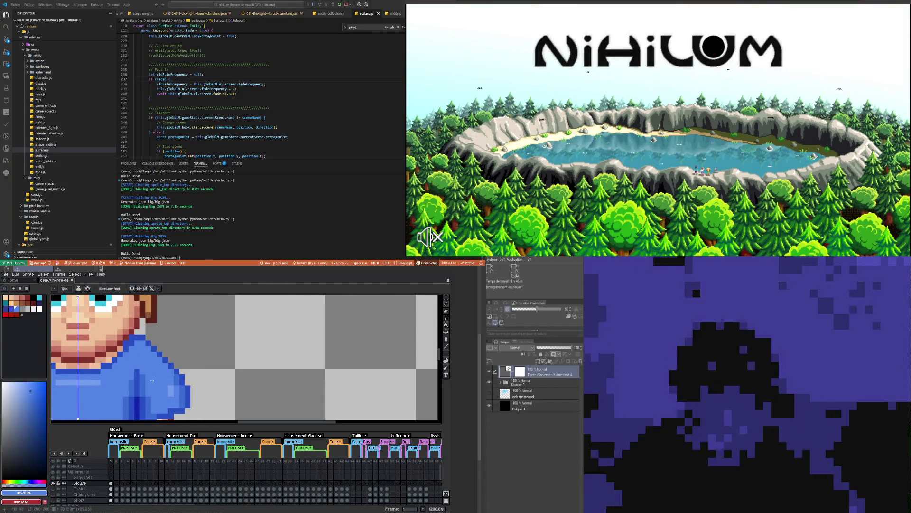
{"action": "scroll", "coordinate": [104, 373], "scroll_direction": "down", "scroll_amount": 5}
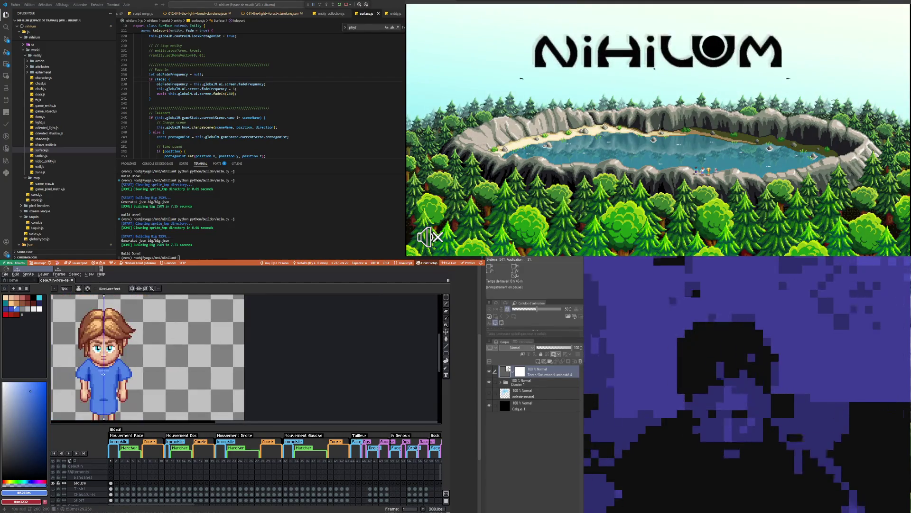
{"action": "scroll", "coordinate": [105, 369], "scroll_direction": "up", "scroll_amount": 4}
{"action": "key", "text": "i"}
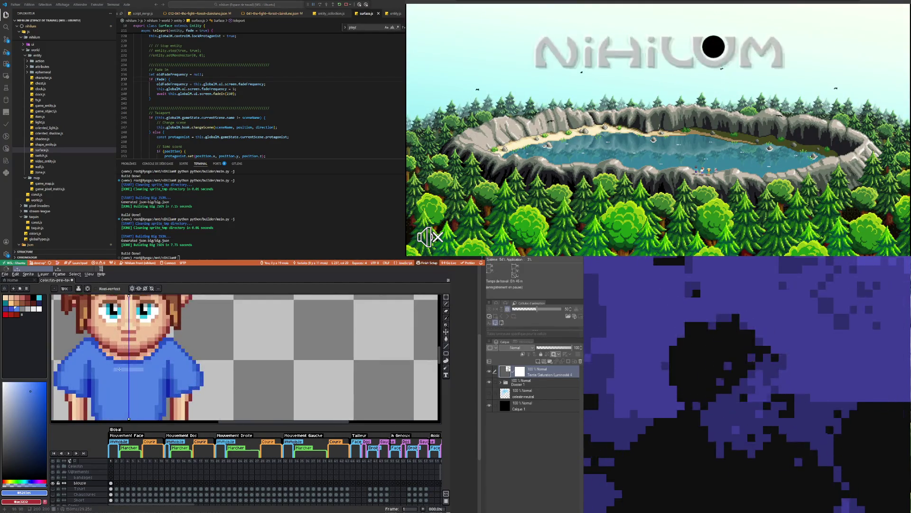
{"action": "left_click", "coordinate": [136, 367]}
{"action": "key", "text": "b"}
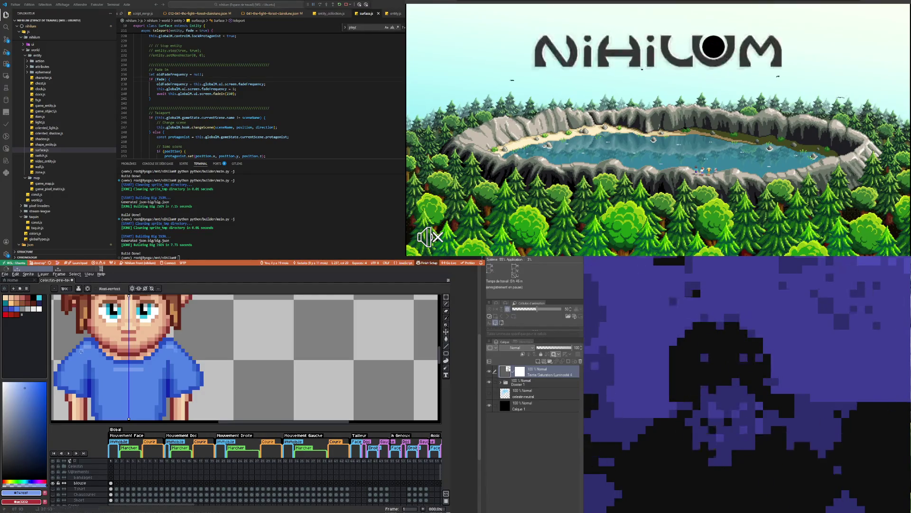
- Sample the darker gown blue from the canvas as the drawing colour
{"action": "scroll", "coordinate": [160, 372], "scroll_direction": "down", "scroll_amount": 3}
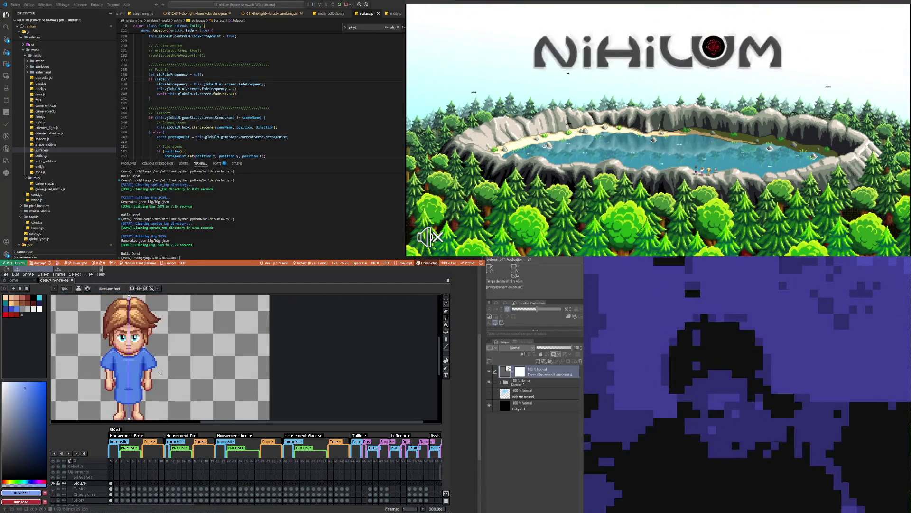
{"action": "scroll", "coordinate": [119, 360], "scroll_direction": "up", "scroll_amount": 4}
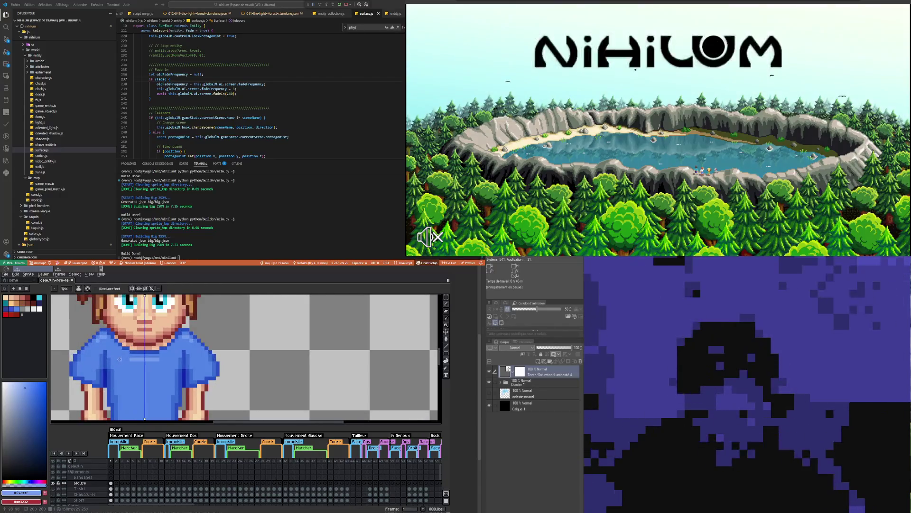
{"action": "scroll", "coordinate": [120, 359], "scroll_direction": "down", "scroll_amount": 3}
{"action": "scroll", "coordinate": [120, 376], "scroll_direction": "down", "scroll_amount": 2}
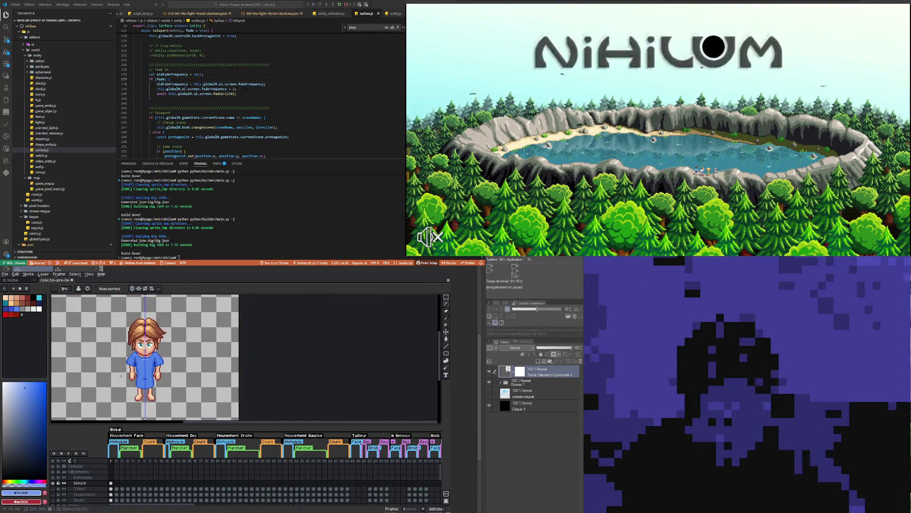
{"action": "scroll", "coordinate": [120, 375], "scroll_direction": "up", "scroll_amount": 2}
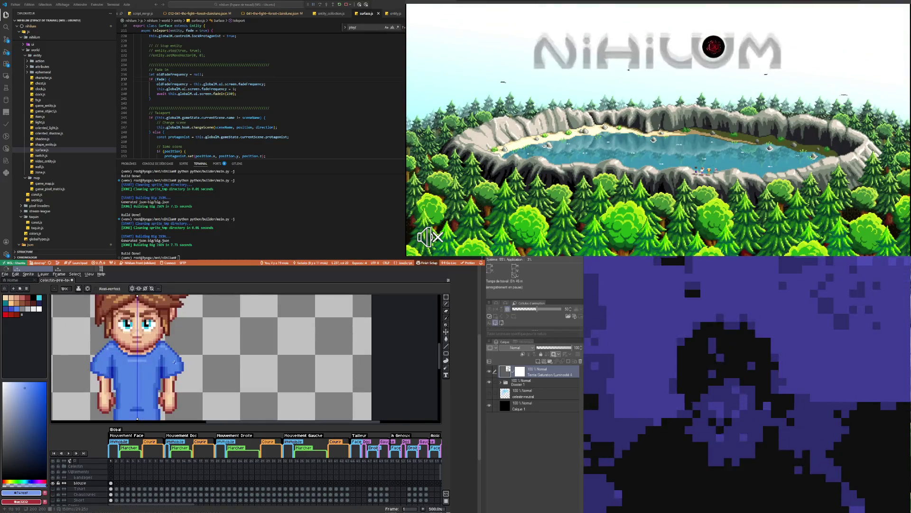
{"action": "scroll", "coordinate": [172, 362], "scroll_direction": "up", "scroll_amount": 3}
{"action": "scroll", "coordinate": [178, 375], "scroll_direction": "up", "scroll_amount": 1}
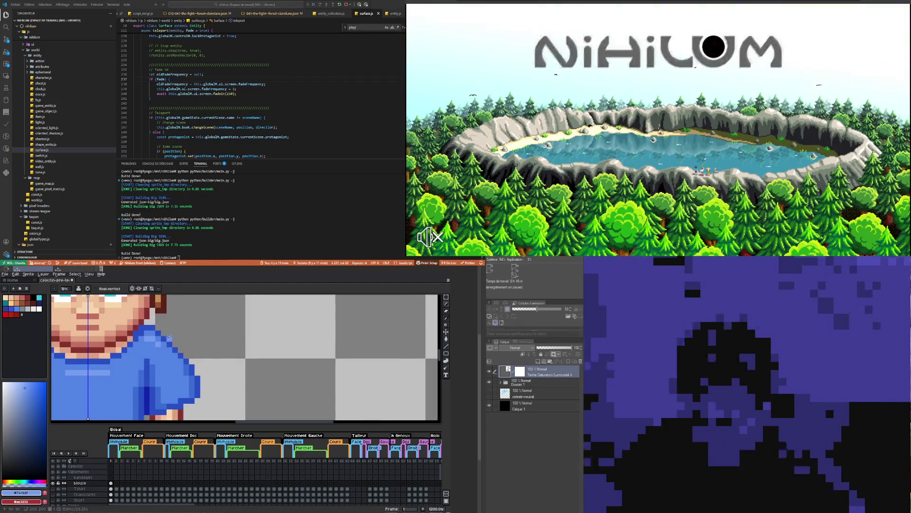
{"action": "key", "text": "alt"}
{"action": "left_click", "coordinate": [192, 386]}
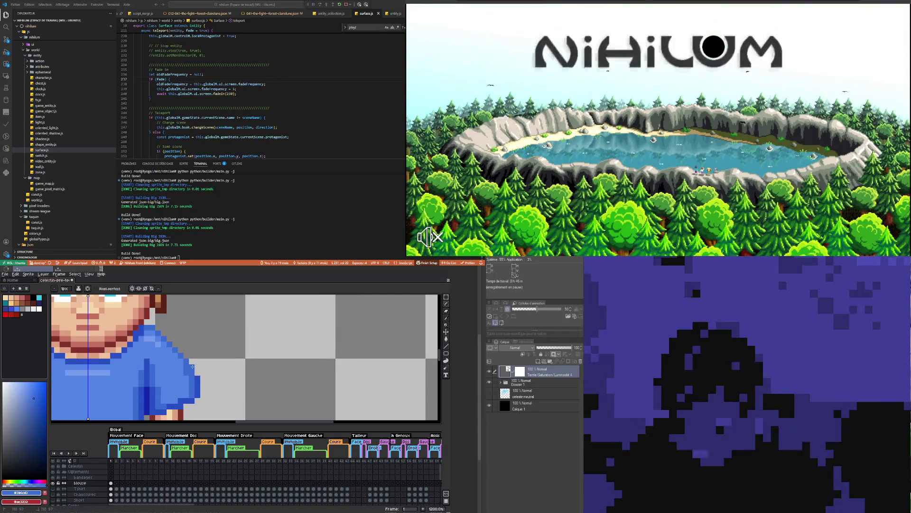
- Zoom in and out to inspect the darker blue shading on the sleeve edges and shoulders
{"action": "scroll", "coordinate": [197, 379], "scroll_direction": "down", "scroll_amount": 7}
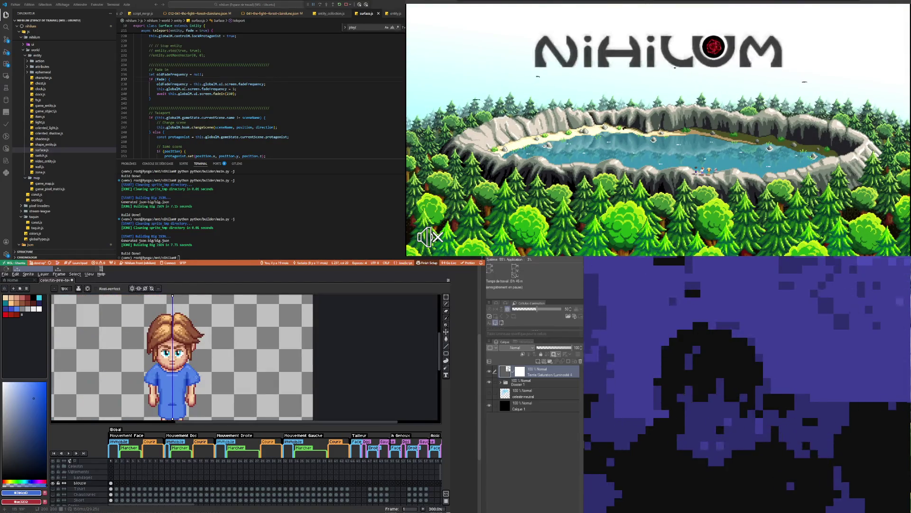
{"action": "scroll", "coordinate": [163, 369], "scroll_direction": "up", "scroll_amount": 4}
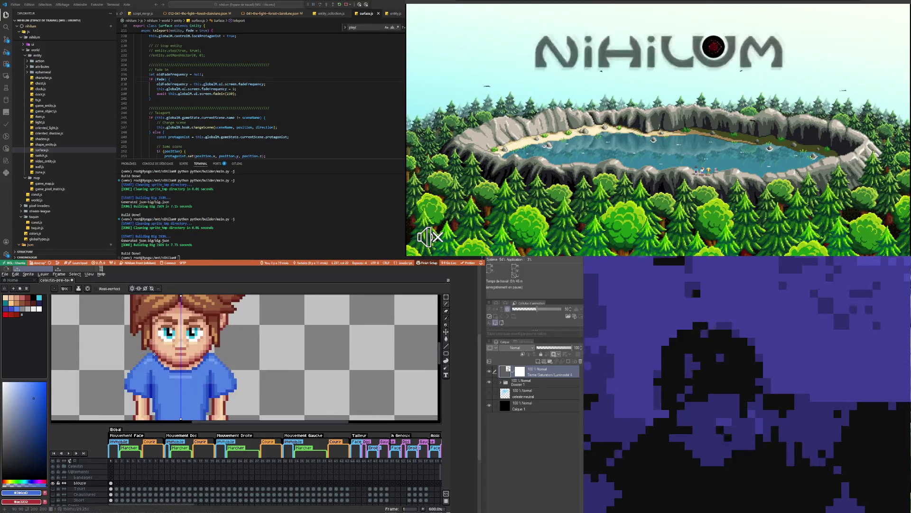
{"action": "scroll", "coordinate": [155, 375], "scroll_direction": "down", "scroll_amount": 3}
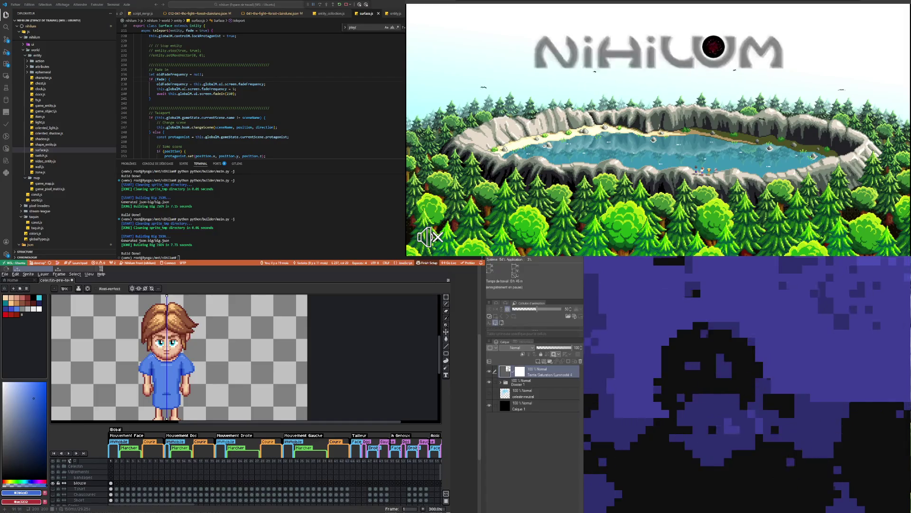
{"action": "scroll", "coordinate": [154, 349], "scroll_direction": "up", "scroll_amount": 4}
{"action": "scroll", "coordinate": [153, 348], "scroll_direction": "up", "scroll_amount": 3}
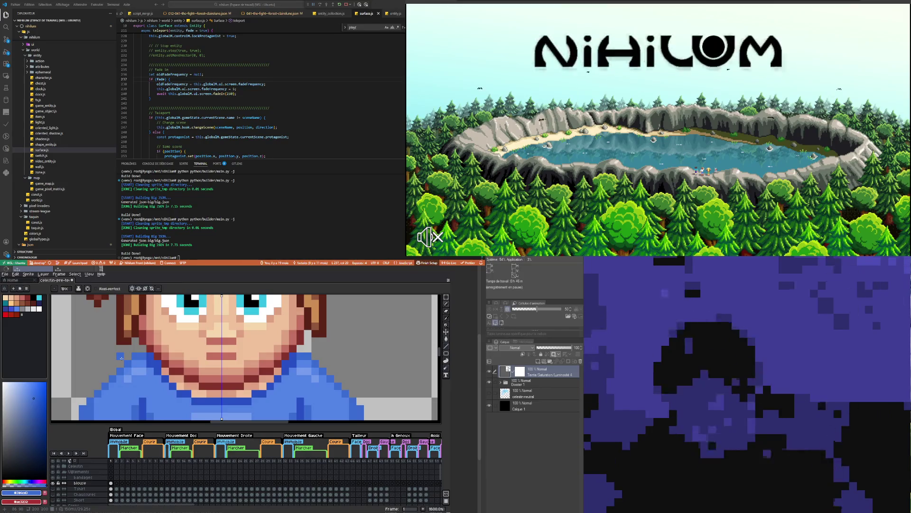
{"action": "scroll", "coordinate": [123, 349], "scroll_direction": "down", "scroll_amount": 3}
{"action": "scroll", "coordinate": [133, 351], "scroll_direction": "up", "scroll_amount": 3}
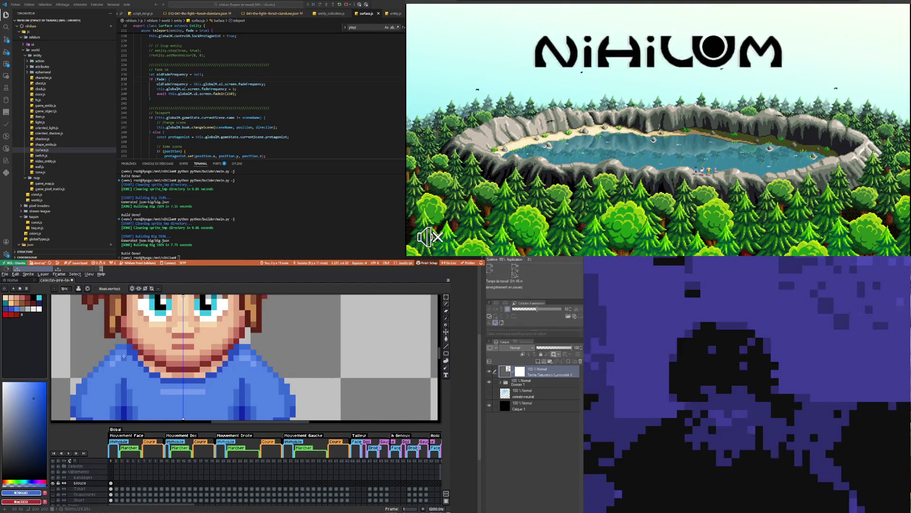
{"action": "scroll", "coordinate": [124, 355], "scroll_direction": "down", "scroll_amount": 6}
{"action": "scroll", "coordinate": [134, 387], "scroll_direction": "up", "scroll_amount": 3}
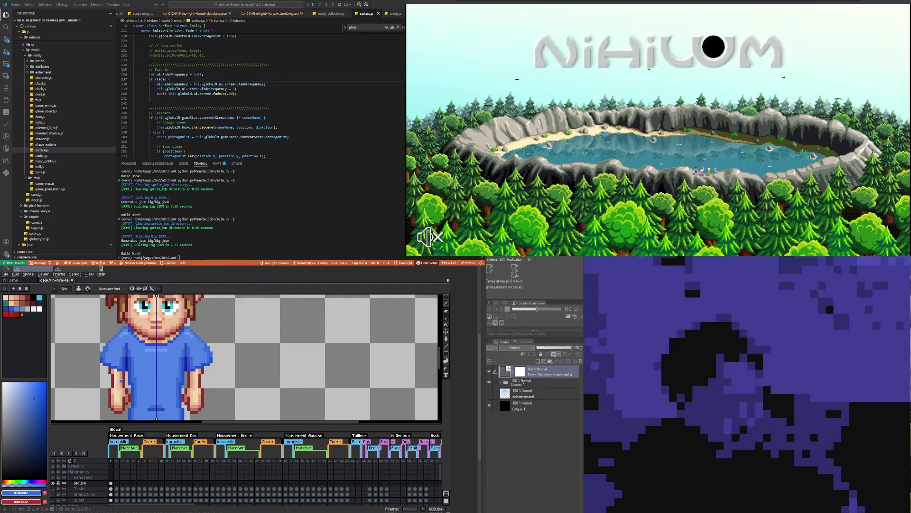
{"action": "scroll", "coordinate": [121, 380], "scroll_direction": "down", "scroll_amount": 1}
{"action": "scroll", "coordinate": [121, 379], "scroll_direction": "down", "scroll_amount": 1}
{"action": "scroll", "coordinate": [128, 389], "scroll_direction": "down", "scroll_amount": 1}
{"action": "scroll", "coordinate": [135, 403], "scroll_direction": "up", "scroll_amount": 4}
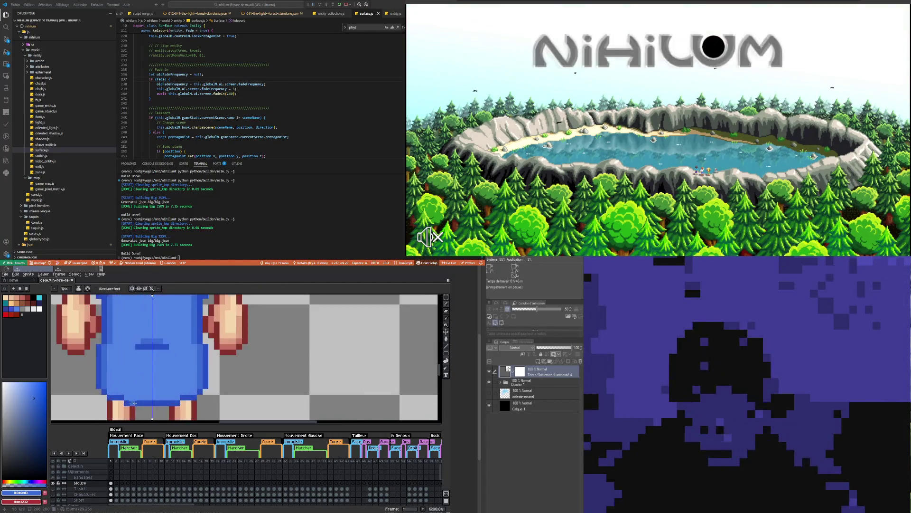
{"action": "scroll", "coordinate": [134, 402], "scroll_direction": "down", "scroll_amount": 5}
{"action": "scroll", "coordinate": [139, 359], "scroll_direction": "up", "scroll_amount": 8}
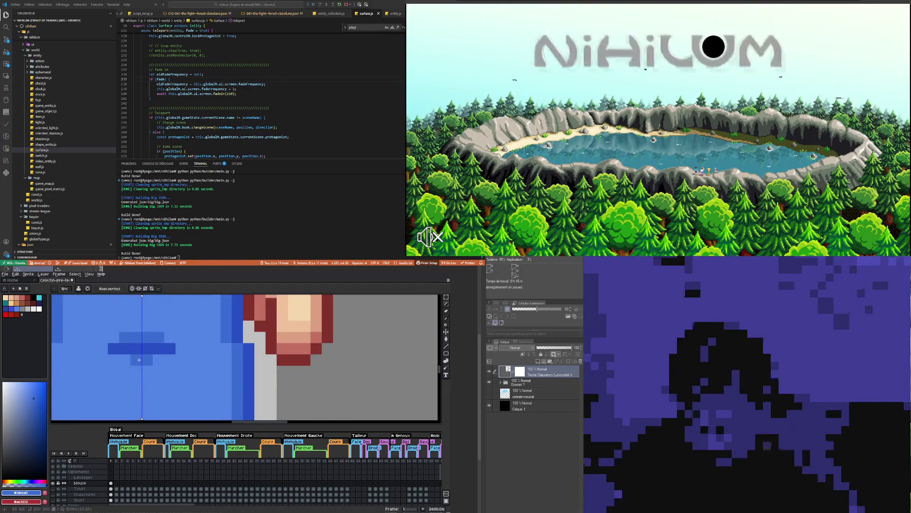
{"action": "scroll", "coordinate": [139, 359], "scroll_direction": "down", "scroll_amount": 8}
{"action": "scroll", "coordinate": [142, 370], "scroll_direction": "up", "scroll_amount": 3}
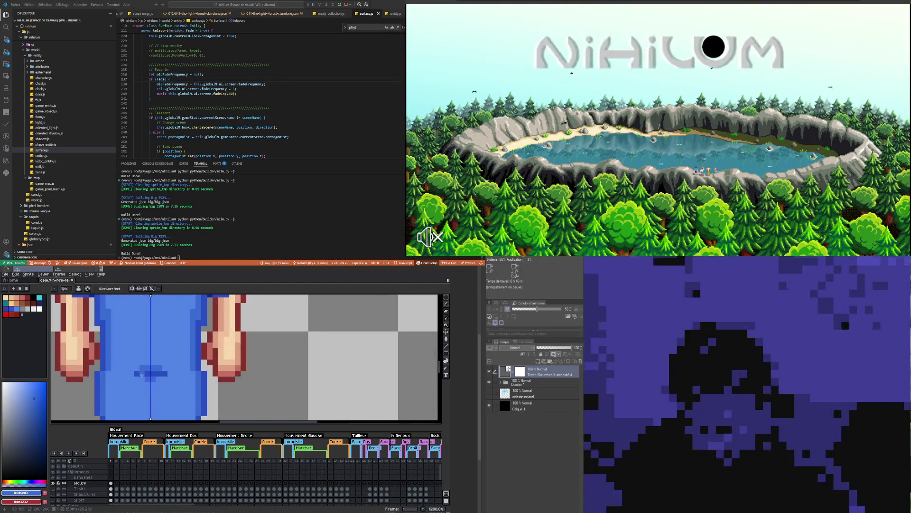
{"action": "scroll", "coordinate": [143, 379], "scroll_direction": "down", "scroll_amount": 4}
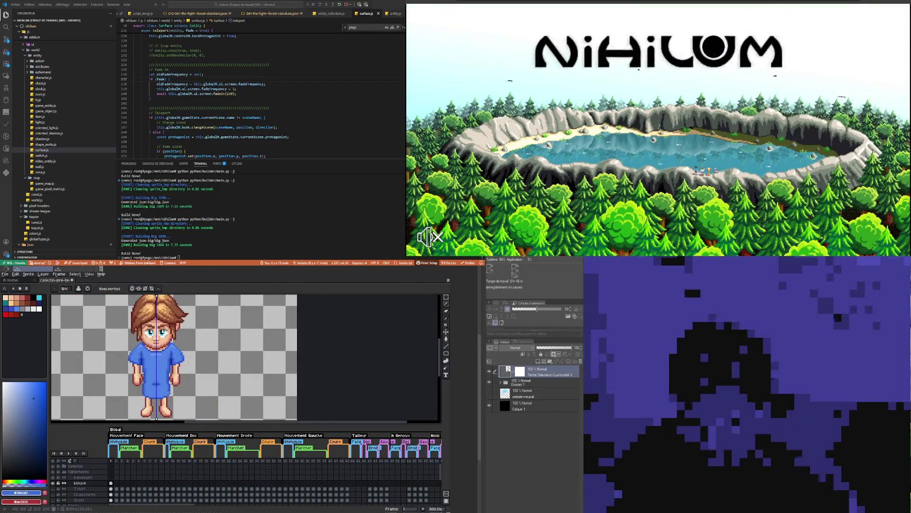
{"action": "scroll", "coordinate": [169, 393], "scroll_direction": "down", "scroll_amount": 2}
{"action": "scroll", "coordinate": [180, 408], "scroll_direction": "up", "scroll_amount": 1}
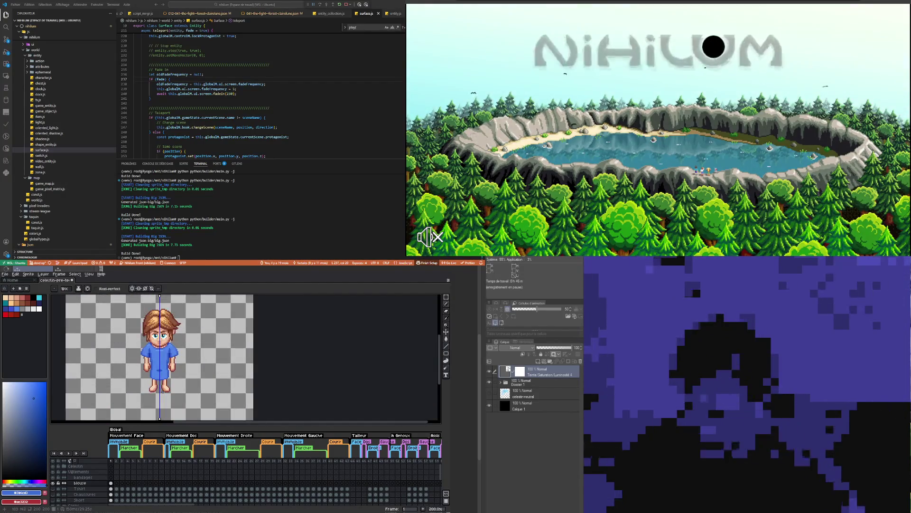
{"action": "scroll", "coordinate": [178, 404], "scroll_direction": "up", "scroll_amount": 1}
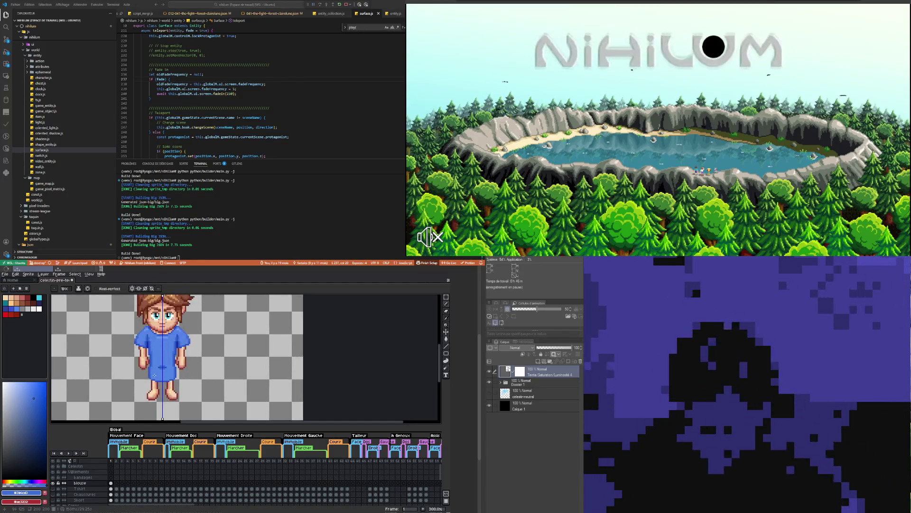
{"action": "scroll", "coordinate": [171, 392], "scroll_direction": "up", "scroll_amount": 3}
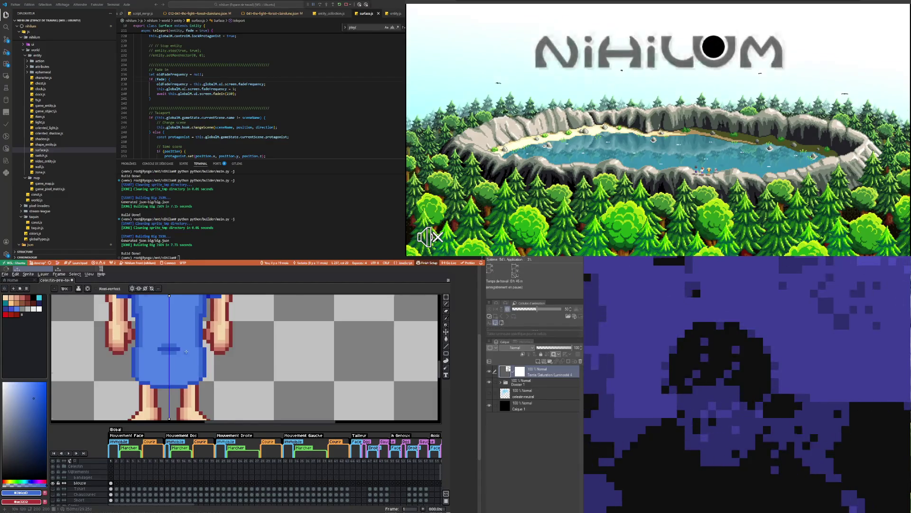
{"action": "scroll", "coordinate": [186, 352], "scroll_direction": "down", "scroll_amount": 2}
{"action": "scroll", "coordinate": [161, 370], "scroll_direction": "down", "scroll_amount": 1}
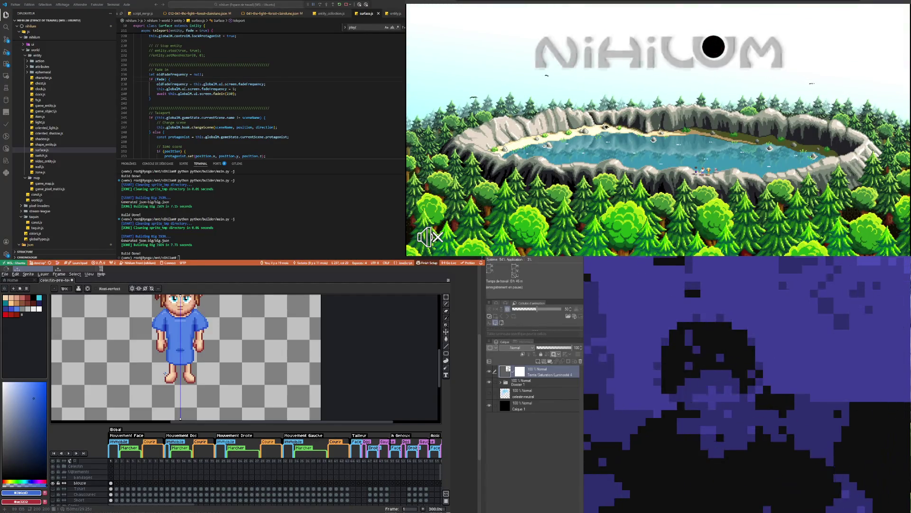
{"action": "scroll", "coordinate": [202, 324], "scroll_direction": "up", "scroll_amount": 2}
{"action": "scroll", "coordinate": [202, 324], "scroll_direction": "up", "scroll_amount": 3}
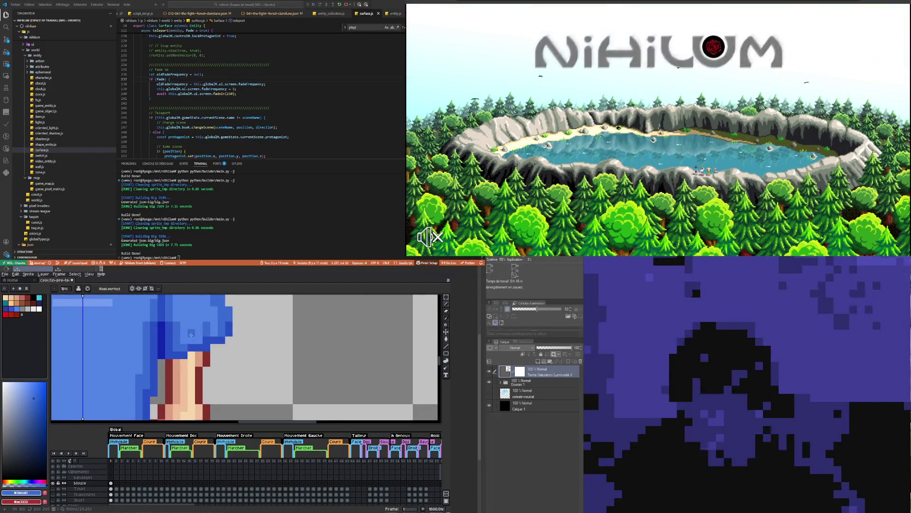
{"action": "scroll", "coordinate": [192, 334], "scroll_direction": "down", "scroll_amount": 4}
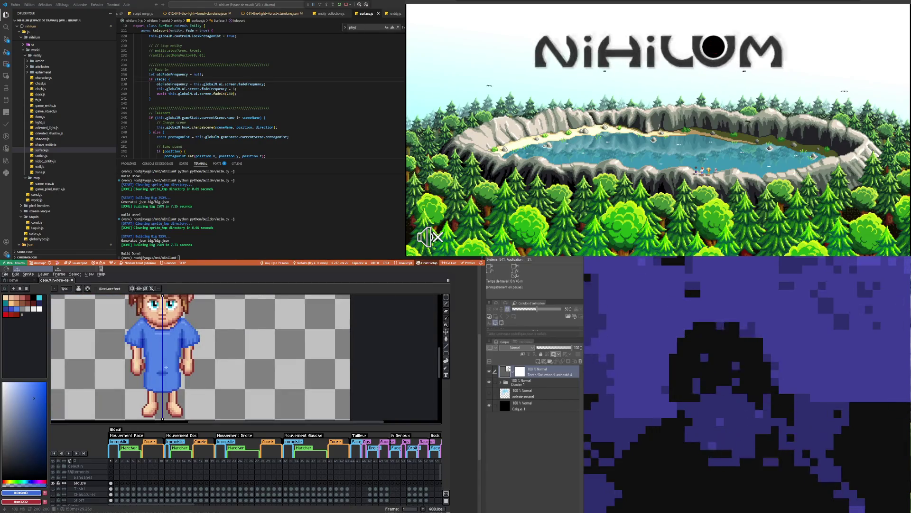
{"action": "scroll", "coordinate": [156, 375], "scroll_direction": "up", "scroll_amount": 1}
{"action": "scroll", "coordinate": [142, 386], "scroll_direction": "up", "scroll_amount": 1}
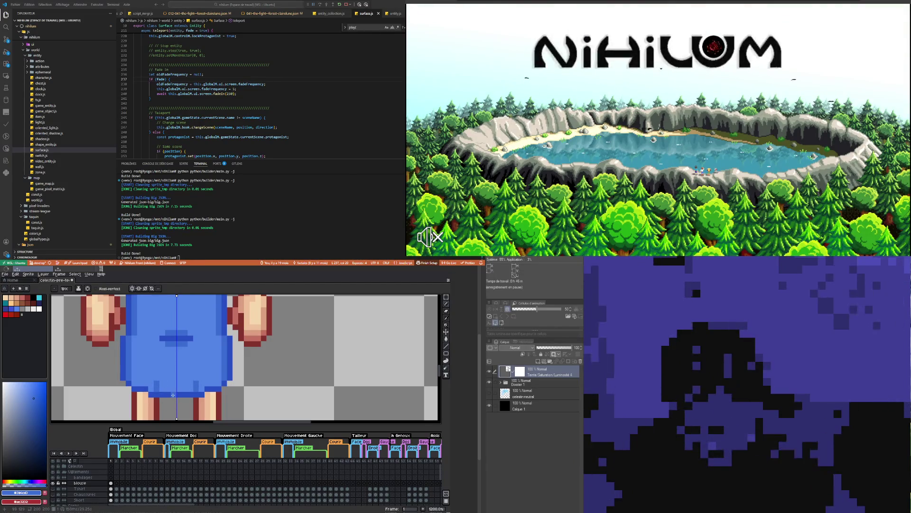
{"action": "scroll", "coordinate": [173, 394], "scroll_direction": "down", "scroll_amount": 5}
{"action": "scroll", "coordinate": [165, 380], "scroll_direction": "up", "scroll_amount": 1}
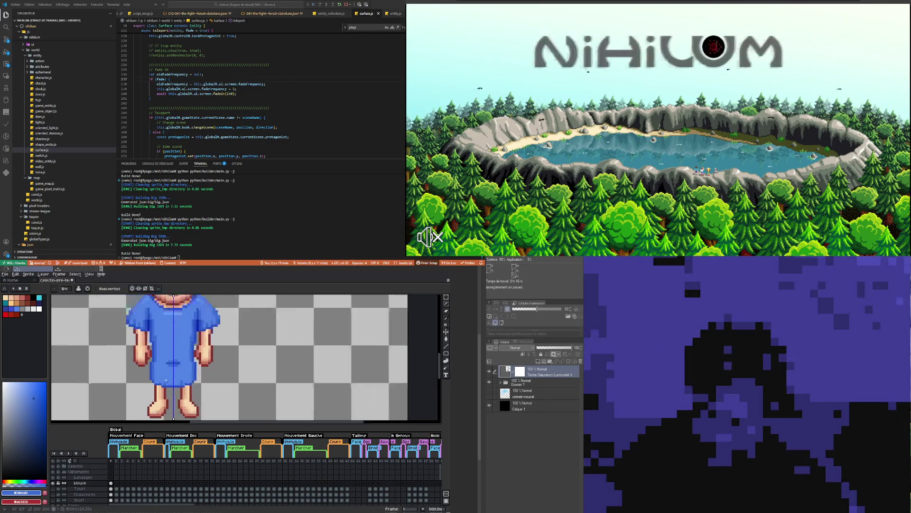
{"action": "scroll", "coordinate": [166, 380], "scroll_direction": "up", "scroll_amount": 2}
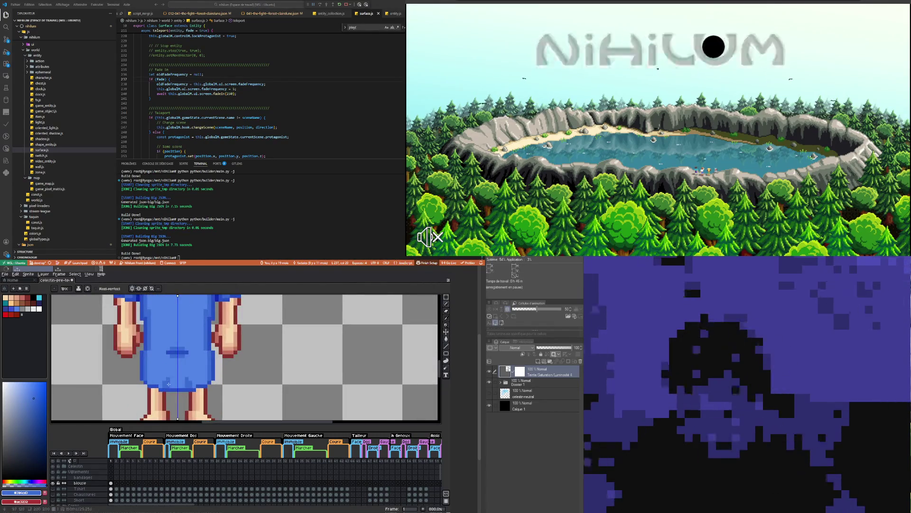
{"action": "scroll", "coordinate": [168, 381], "scroll_direction": "down", "scroll_amount": 5}
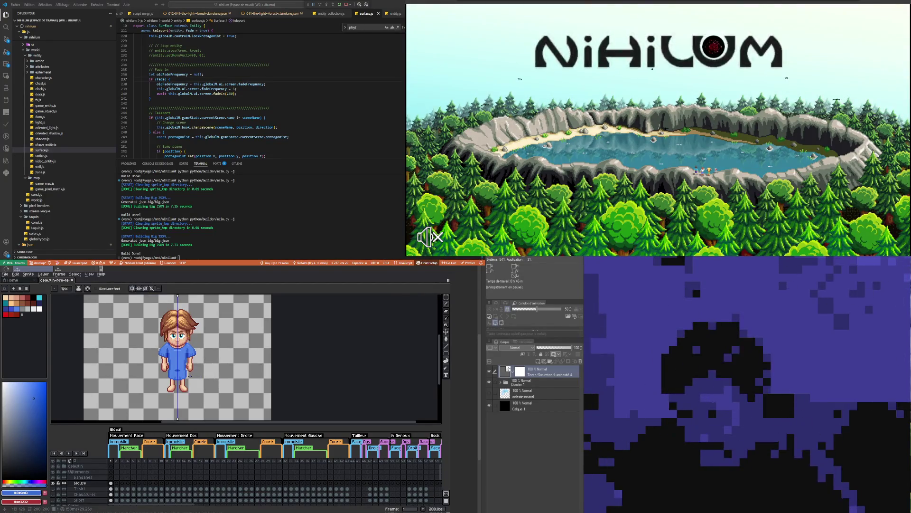
- Undo the last pencil stroke on the gown and pick the lighter shirt blue
{"action": "scroll", "coordinate": [189, 376], "scroll_direction": "up", "scroll_amount": 2}
{"action": "scroll", "coordinate": [180, 374], "scroll_direction": "up", "scroll_amount": 2}
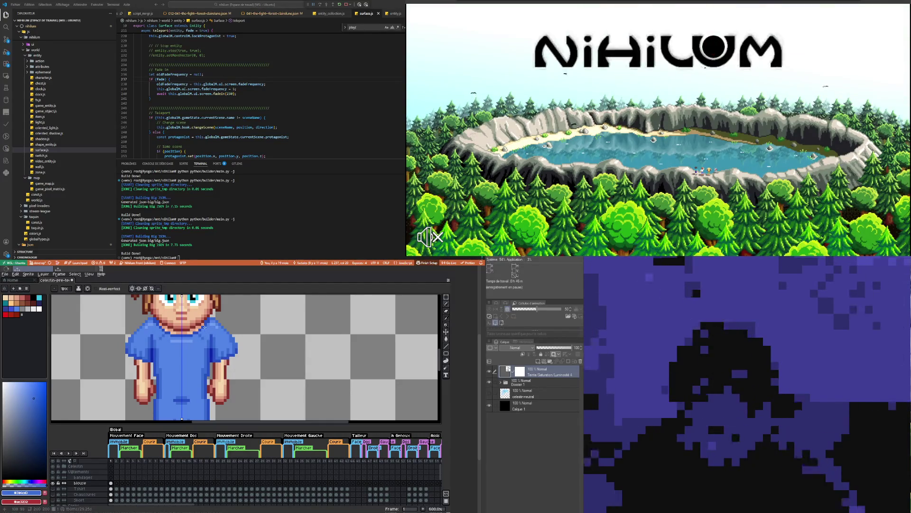
{"action": "scroll", "coordinate": [209, 330], "scroll_direction": "down", "scroll_amount": 2}
{"action": "scroll", "coordinate": [195, 339], "scroll_direction": "down", "scroll_amount": 2}
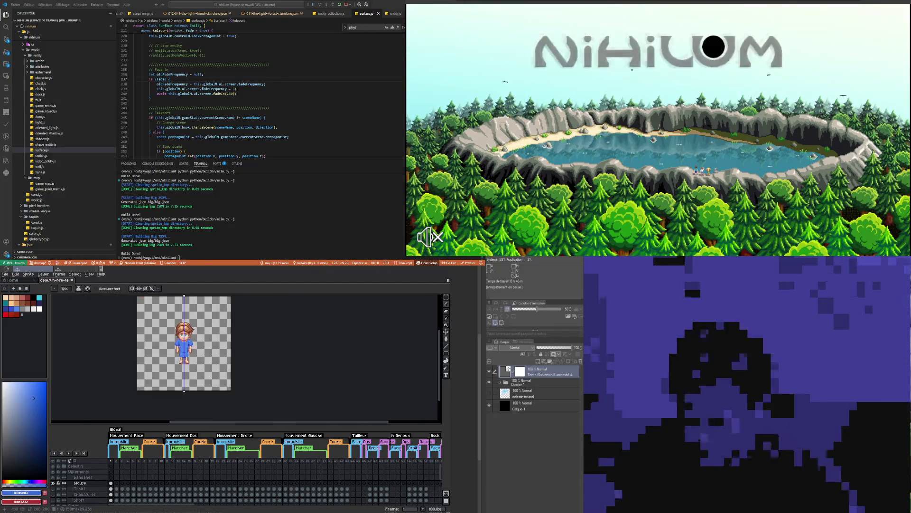
{"action": "scroll", "coordinate": [174, 360], "scroll_direction": "up", "scroll_amount": 1}
{"action": "scroll", "coordinate": [174, 359], "scroll_direction": "up", "scroll_amount": 2}
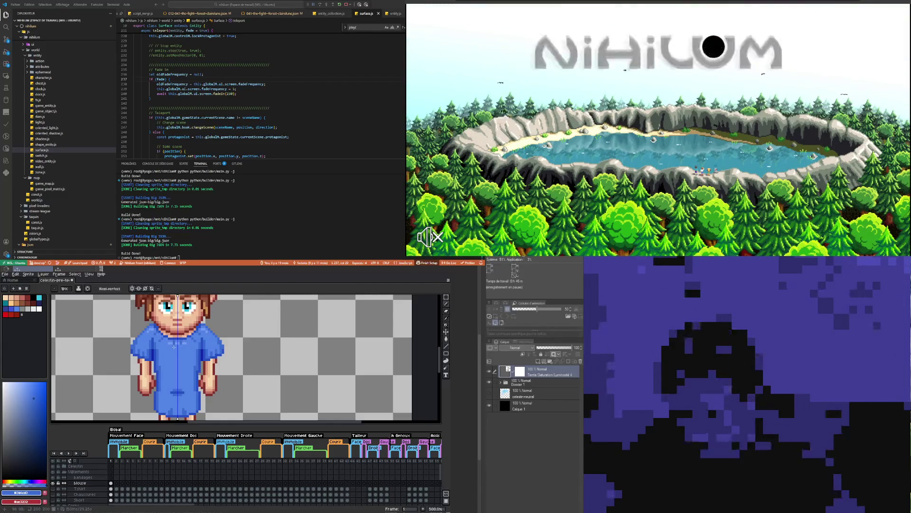
{"action": "scroll", "coordinate": [177, 363], "scroll_direction": "up", "scroll_amount": 4}
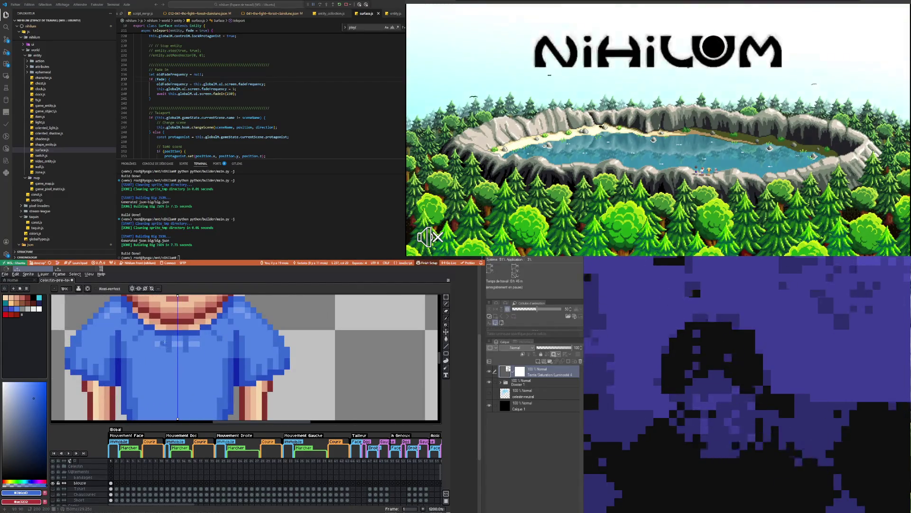
{"action": "key", "text": "ctrl+z"}
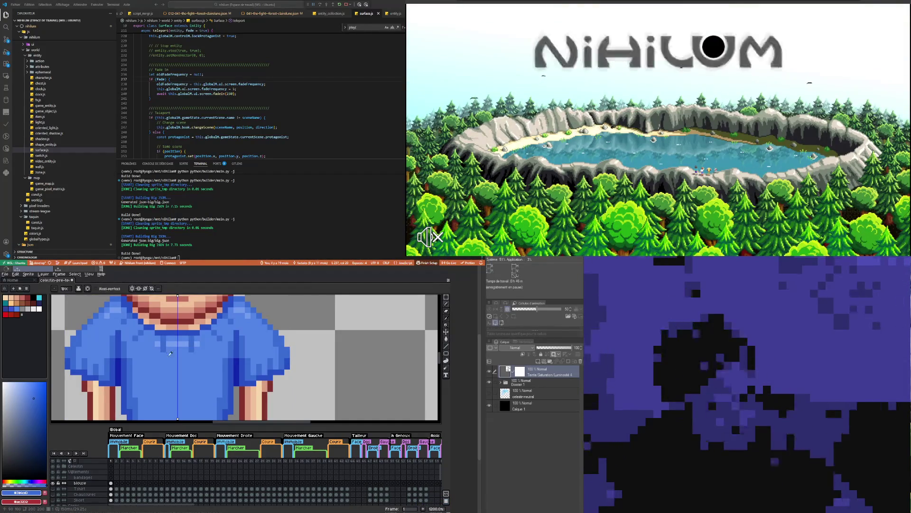
{"action": "left_click", "coordinate": [159, 342], "text": "alt"}
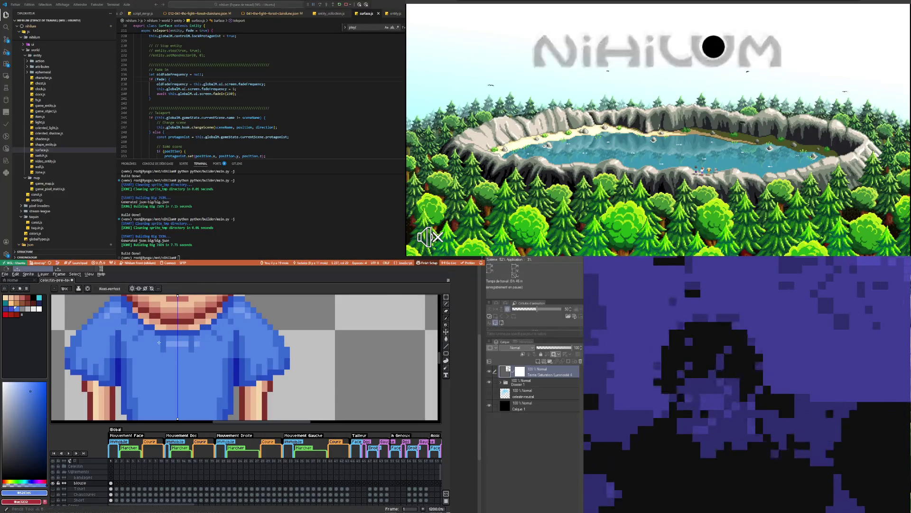
- Sample the darker shirt blue as the drawing colour
{"action": "scroll", "coordinate": [182, 343], "scroll_direction": "down", "scroll_amount": 3}
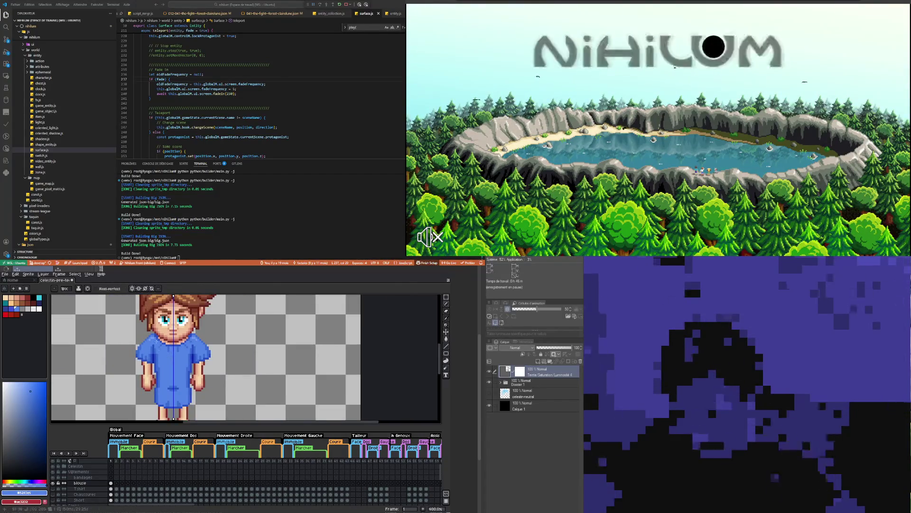
{"action": "scroll", "coordinate": [157, 341], "scroll_direction": "up", "scroll_amount": 3}
{"action": "scroll", "coordinate": [154, 346], "scroll_direction": "down", "scroll_amount": 3}
{"action": "scroll", "coordinate": [150, 353], "scroll_direction": "up", "scroll_amount": 3}
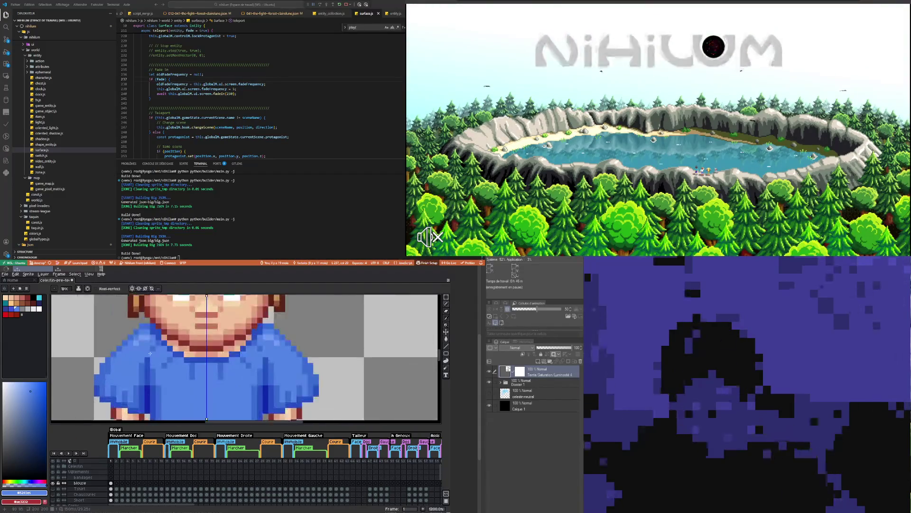
{"action": "scroll", "coordinate": [149, 339], "scroll_direction": "down", "scroll_amount": 3}
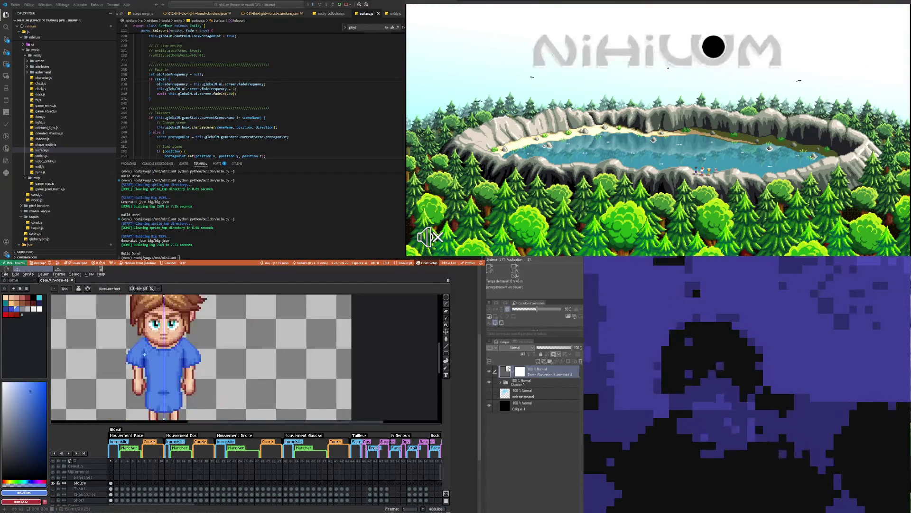
{"action": "scroll", "coordinate": [150, 347], "scroll_direction": "up", "scroll_amount": 3}
{"action": "scroll", "coordinate": [149, 347], "scroll_direction": "down", "scroll_amount": 3}
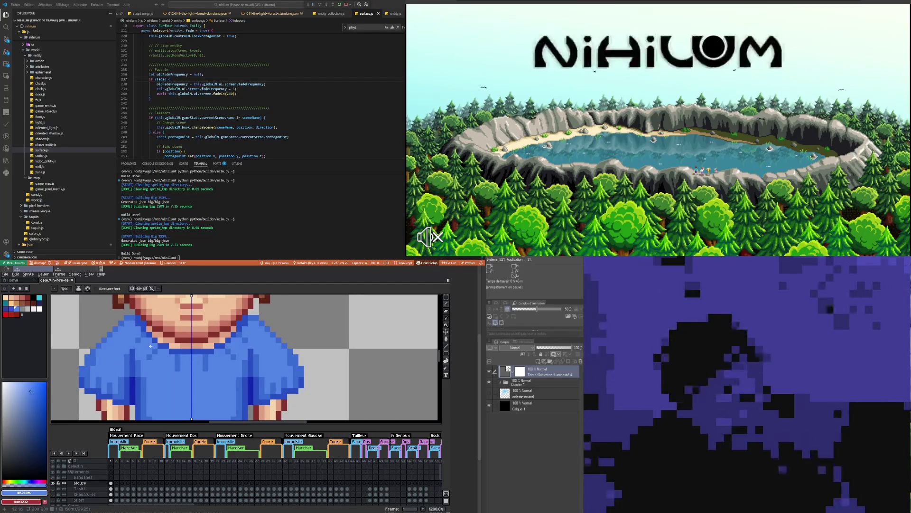
{"action": "scroll", "coordinate": [146, 333], "scroll_direction": "up", "scroll_amount": 3}
{"action": "left_click", "coordinate": [147, 332], "text": "alt"}
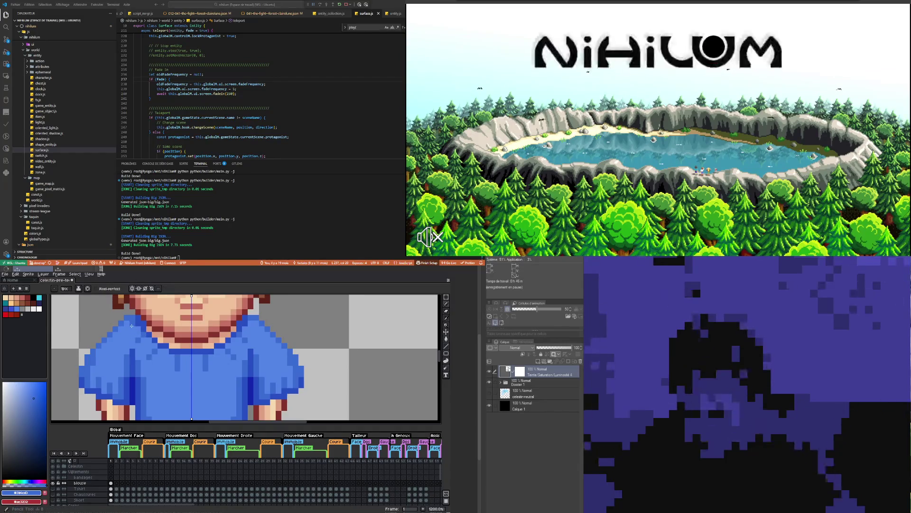
- Zoom in and out across the sprite to inspect the gown's darker blue crease and hem shading
{"action": "scroll", "coordinate": [177, 385], "scroll_direction": "down", "scroll_amount": 4}
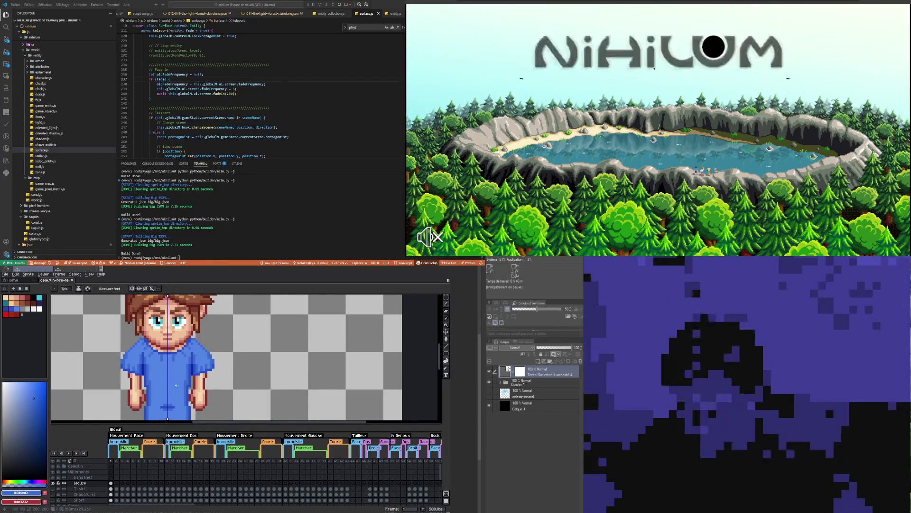
{"action": "scroll", "coordinate": [177, 385], "scroll_direction": "down", "scroll_amount": 1}
{"action": "scroll", "coordinate": [174, 384], "scroll_direction": "down", "scroll_amount": 1}
{"action": "scroll", "coordinate": [168, 381], "scroll_direction": "down", "scroll_amount": 1}
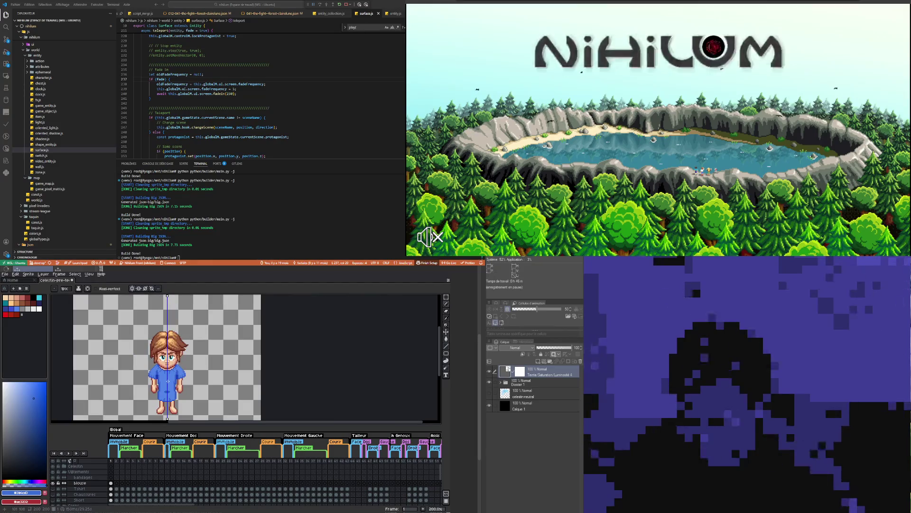
{"action": "scroll", "coordinate": [167, 392], "scroll_direction": "up", "scroll_amount": 2}
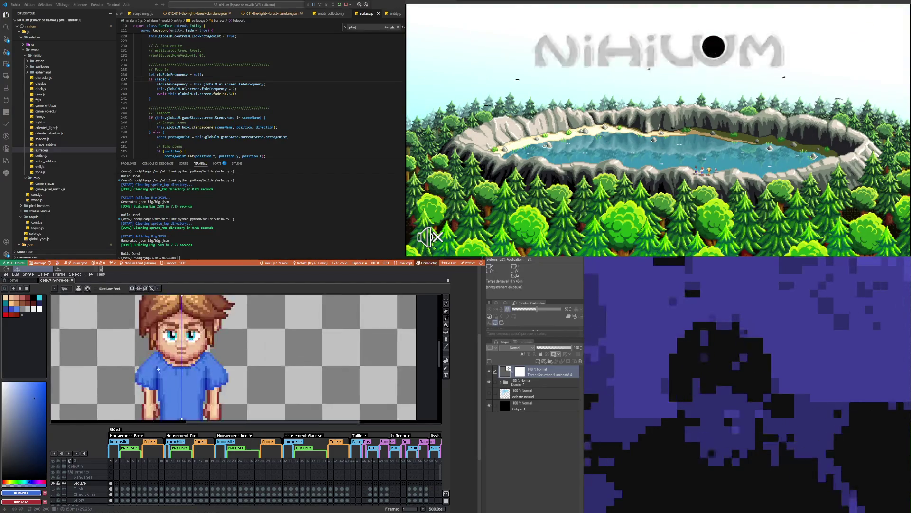
{"action": "scroll", "coordinate": [165, 381], "scroll_direction": "up", "scroll_amount": 3}
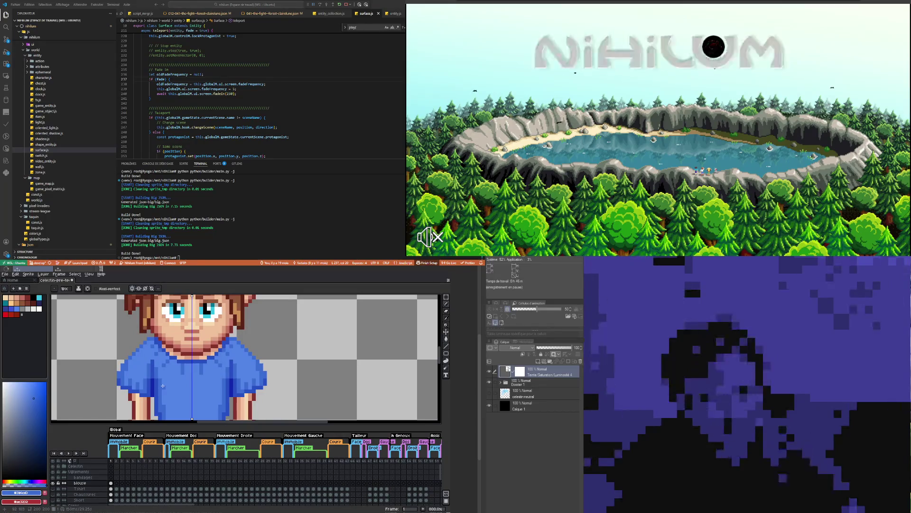
{"action": "scroll", "coordinate": [163, 385], "scroll_direction": "down", "scroll_amount": 4}
{"action": "scroll", "coordinate": [161, 393], "scroll_direction": "up", "scroll_amount": 4}
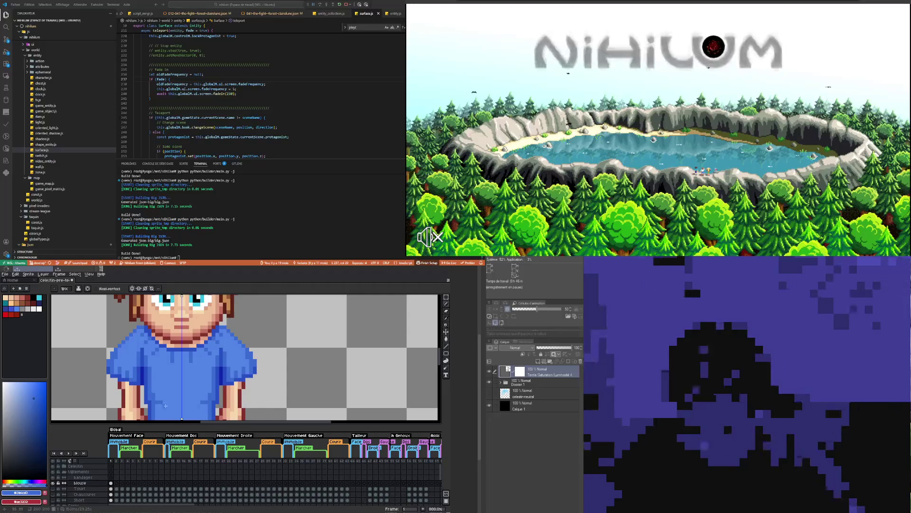
{"action": "scroll", "coordinate": [164, 399], "scroll_direction": "down", "scroll_amount": 2}
{"action": "scroll", "coordinate": [163, 391], "scroll_direction": "down", "scroll_amount": 1}
{"action": "scroll", "coordinate": [162, 381], "scroll_direction": "up", "scroll_amount": 2}
{"action": "scroll", "coordinate": [162, 380], "scroll_direction": "up", "scroll_amount": 3}
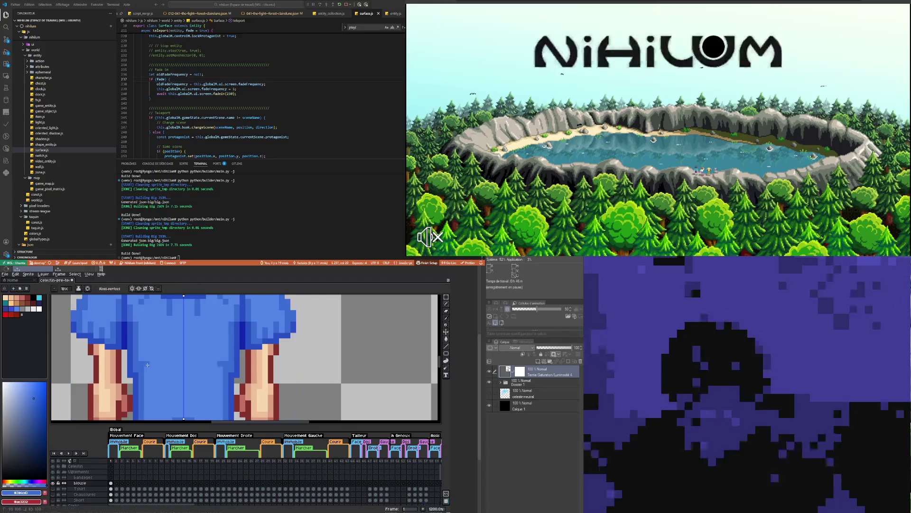
{"action": "scroll", "coordinate": [170, 385], "scroll_direction": "down", "scroll_amount": 6}
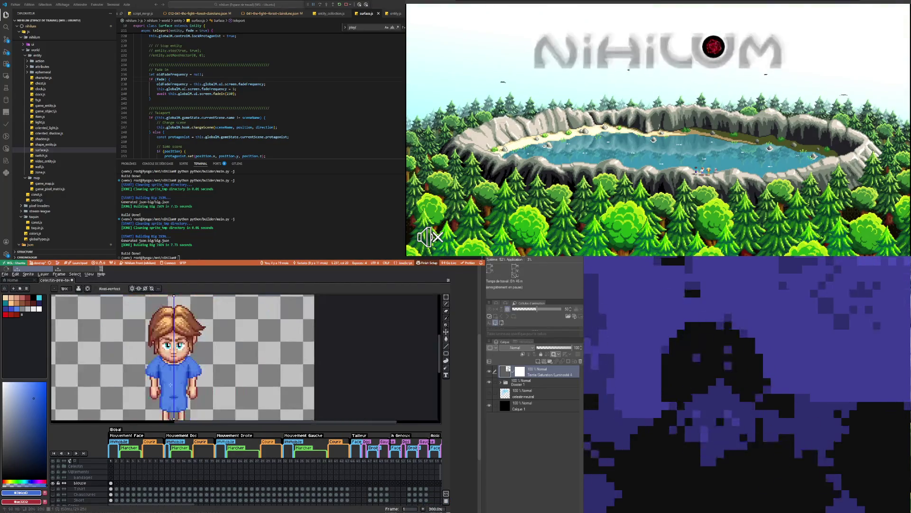
{"action": "scroll", "coordinate": [205, 388], "scroll_direction": "down", "scroll_amount": 1}
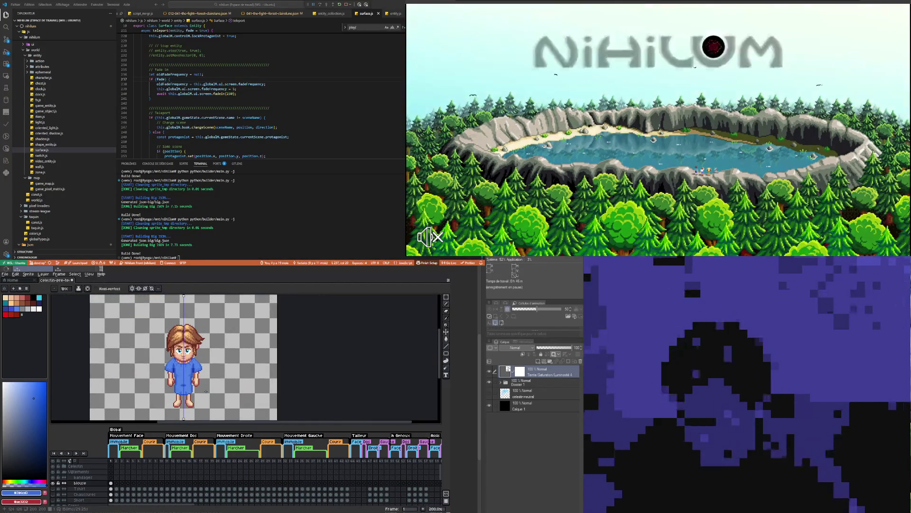
{"action": "scroll", "coordinate": [206, 390], "scroll_direction": "down", "scroll_amount": 1}
{"action": "scroll", "coordinate": [195, 379], "scroll_direction": "up", "scroll_amount": 2}
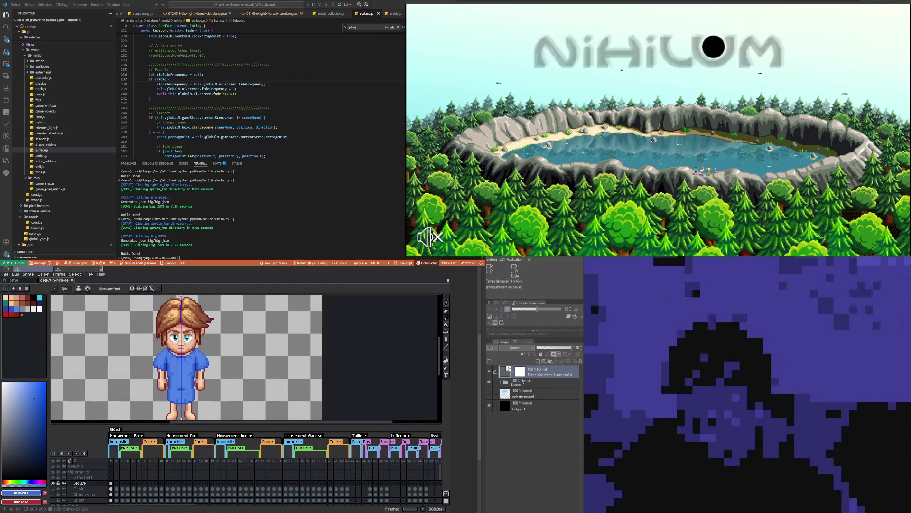
{"action": "scroll", "coordinate": [192, 380], "scroll_direction": "up", "scroll_amount": 1}
{"action": "scroll", "coordinate": [188, 381], "scroll_direction": "up", "scroll_amount": 2}
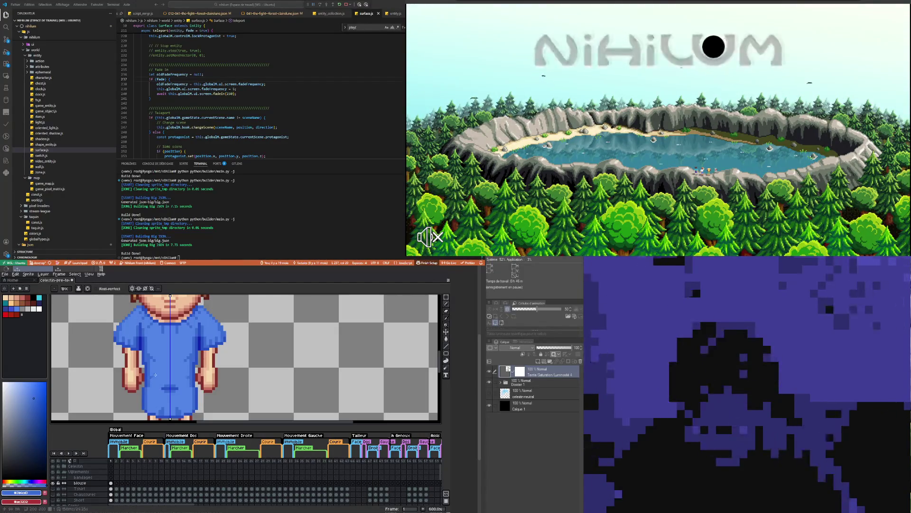
{"action": "scroll", "coordinate": [207, 382], "scroll_direction": "down", "scroll_amount": 4}
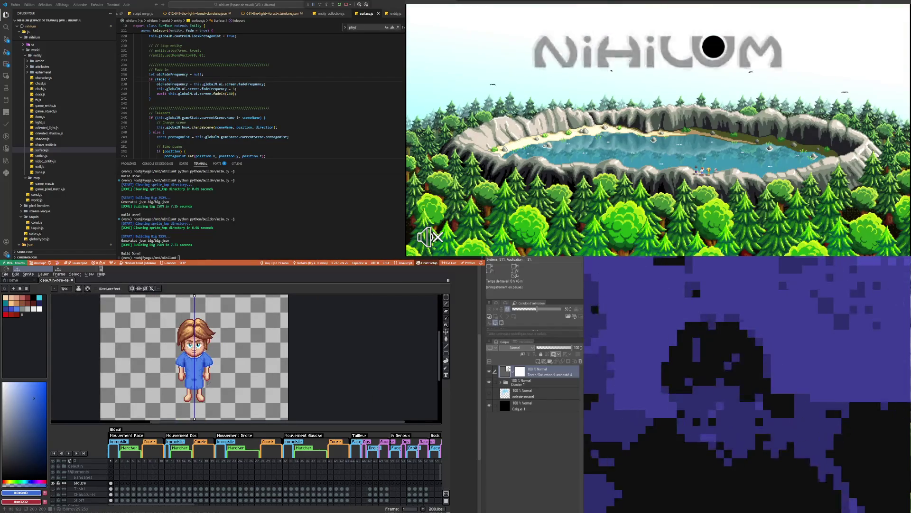
{"action": "scroll", "coordinate": [207, 381], "scroll_direction": "up", "scroll_amount": 4}
{"action": "scroll", "coordinate": [179, 362], "scroll_direction": "up", "scroll_amount": 3}
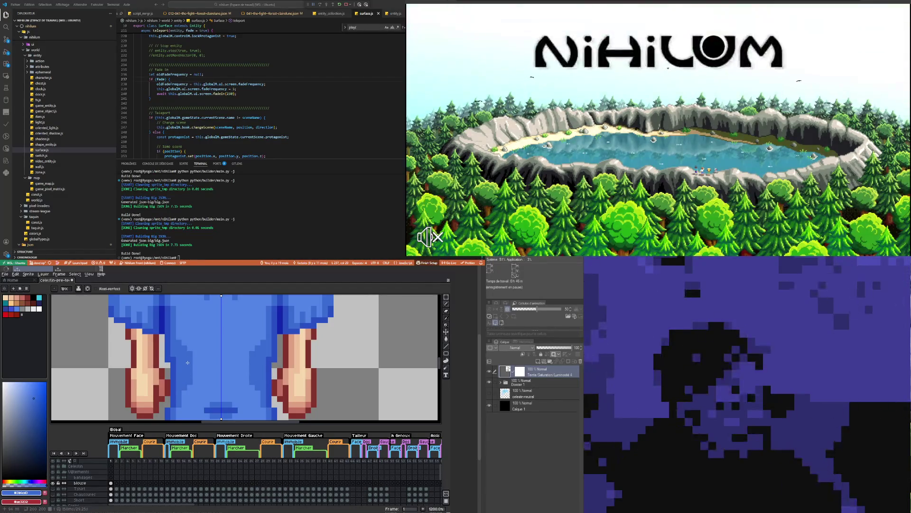
{"action": "scroll", "coordinate": [187, 362], "scroll_direction": "down", "scroll_amount": 2}
{"action": "scroll", "coordinate": [190, 362], "scroll_direction": "down", "scroll_amount": 2}
{"action": "scroll", "coordinate": [200, 361], "scroll_direction": "down", "scroll_amount": 2}
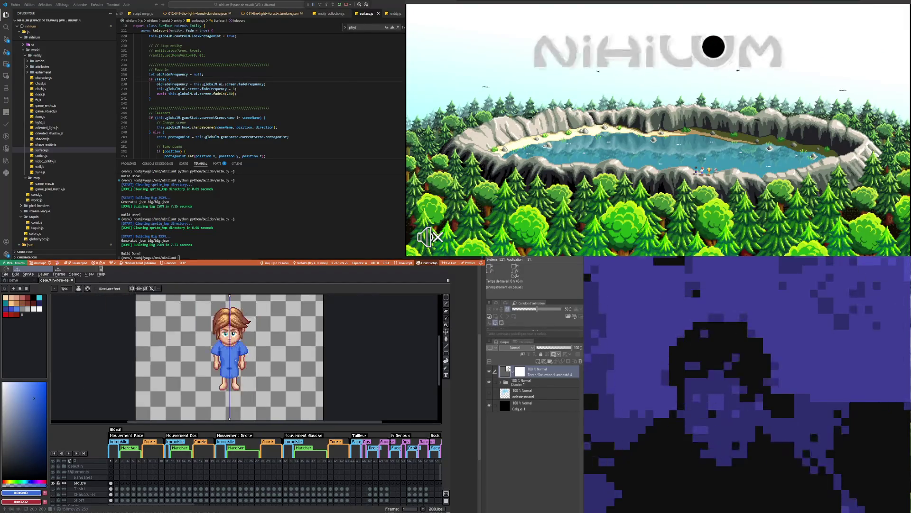
{"action": "scroll", "coordinate": [236, 361], "scroll_direction": "up", "scroll_amount": 1}
{"action": "scroll", "coordinate": [235, 358], "scroll_direction": "down", "scroll_amount": 2}
{"action": "scroll", "coordinate": [235, 356], "scroll_direction": "up", "scroll_amount": 1}
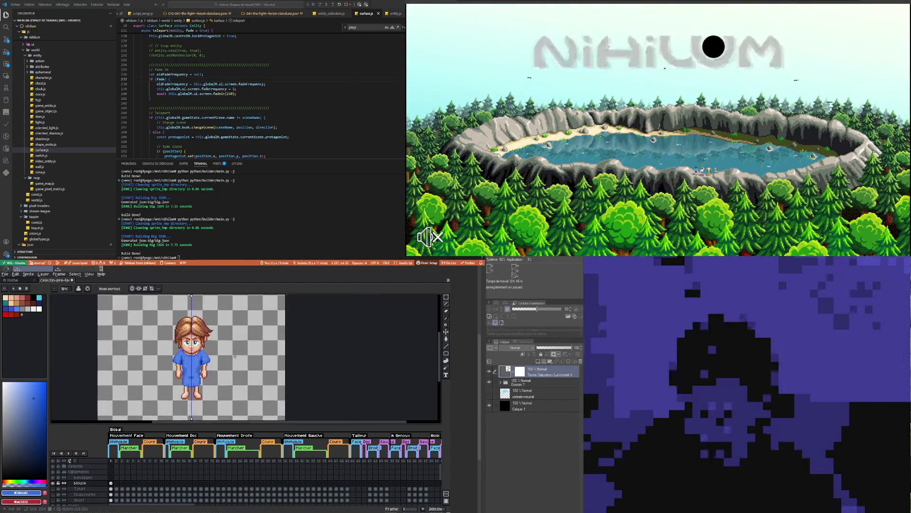
{"action": "scroll", "coordinate": [212, 386], "scroll_direction": "up", "scroll_amount": 2}
{"action": "scroll", "coordinate": [186, 372], "scroll_direction": "up", "scroll_amount": 2}
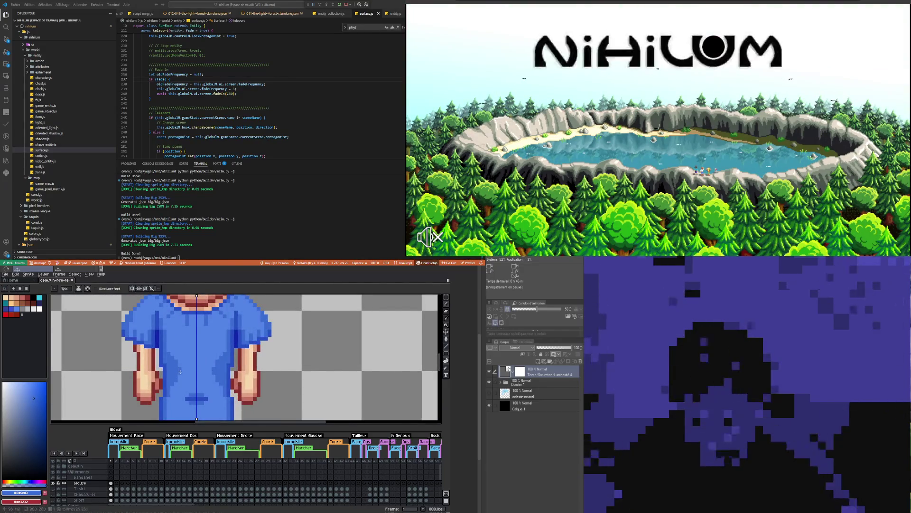
{"action": "scroll", "coordinate": [180, 371], "scroll_direction": "down", "scroll_amount": 3}
{"action": "scroll", "coordinate": [190, 360], "scroll_direction": "up", "scroll_amount": 3}
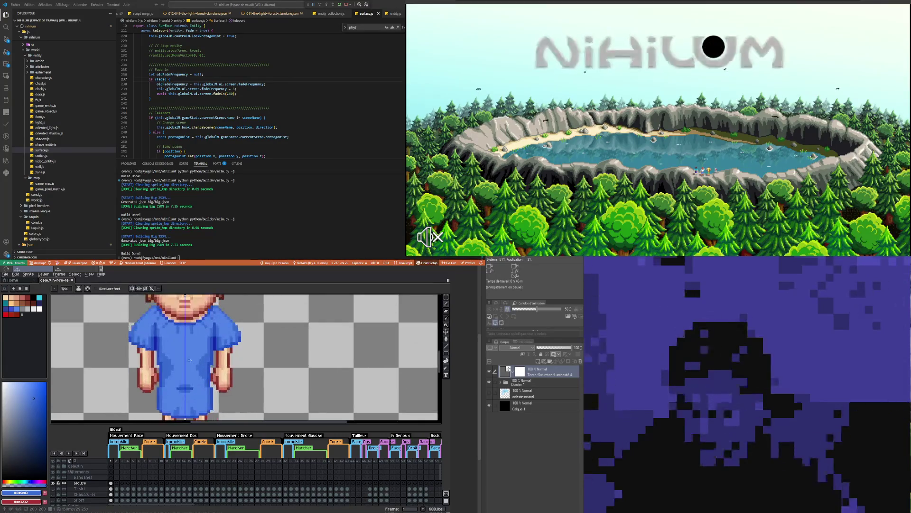
{"action": "scroll", "coordinate": [190, 360], "scroll_direction": "down", "scroll_amount": 1}
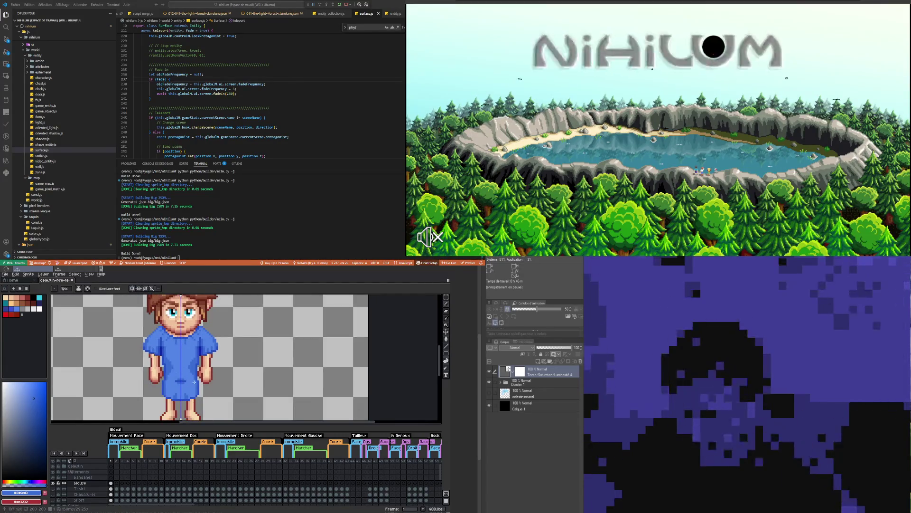
{"action": "scroll", "coordinate": [194, 381], "scroll_direction": "down", "scroll_amount": 1}
{"action": "scroll", "coordinate": [196, 382], "scroll_direction": "down", "scroll_amount": 4}
{"action": "scroll", "coordinate": [202, 381], "scroll_direction": "up", "scroll_amount": 1}
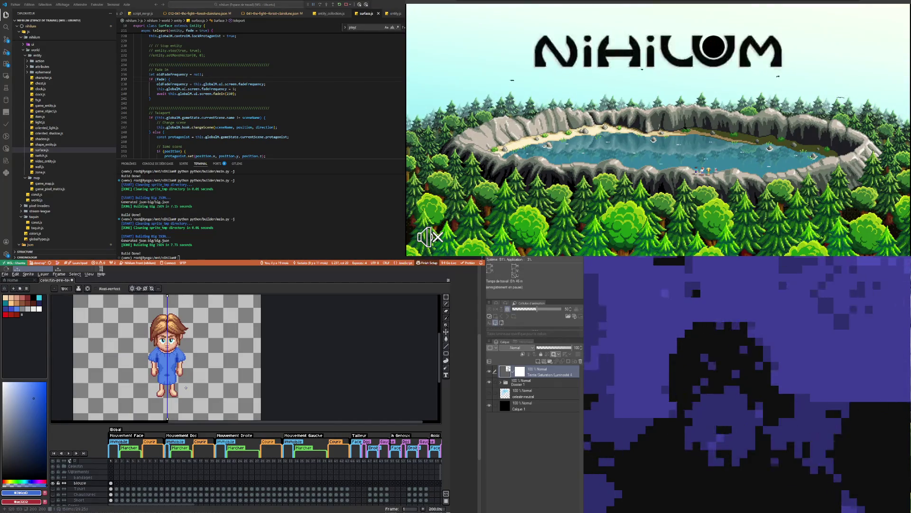
{"action": "scroll", "coordinate": [186, 387], "scroll_direction": "up", "scroll_amount": 4}
{"action": "scroll", "coordinate": [151, 342], "scroll_direction": "up", "scroll_amount": 3}
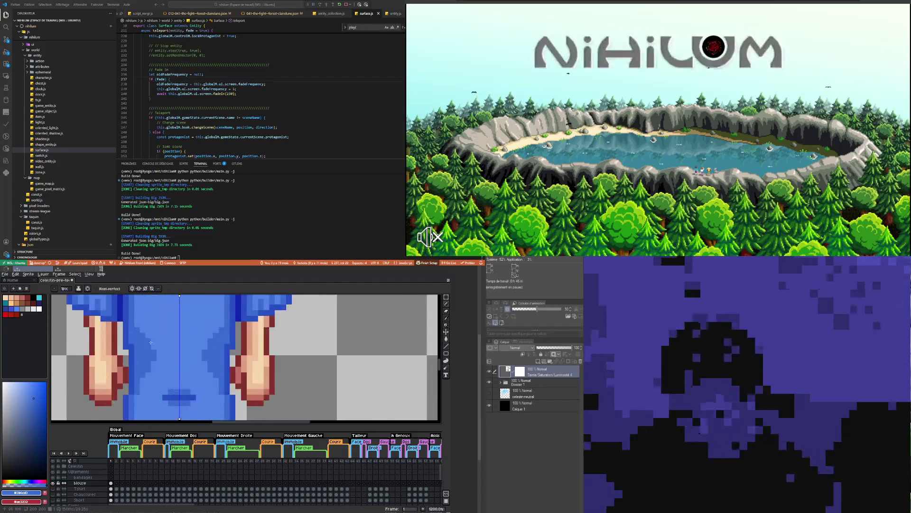
- Eyedrop the lighter blue from the gown, then zoom around to review the barefoot sprite
{"action": "left_click", "coordinate": [159, 335], "text": "alt"}
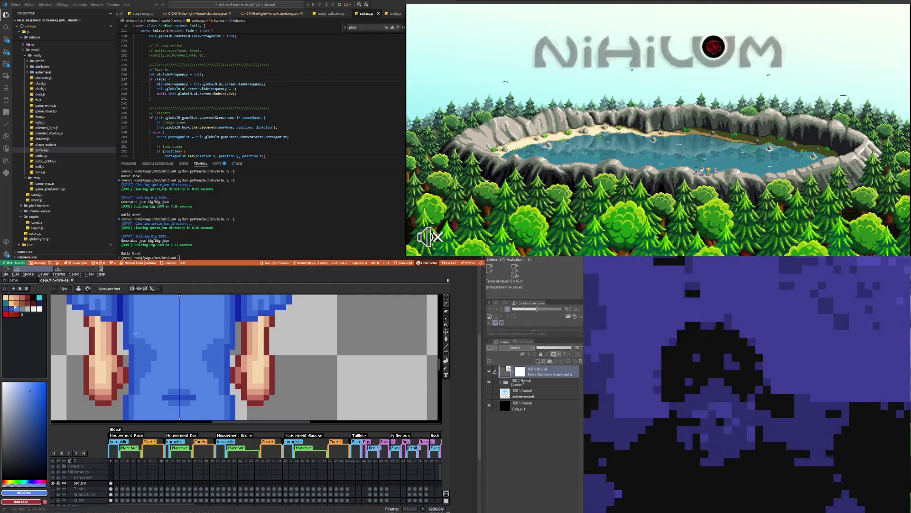
{"action": "scroll", "coordinate": [135, 334], "scroll_direction": "down", "scroll_amount": 4}
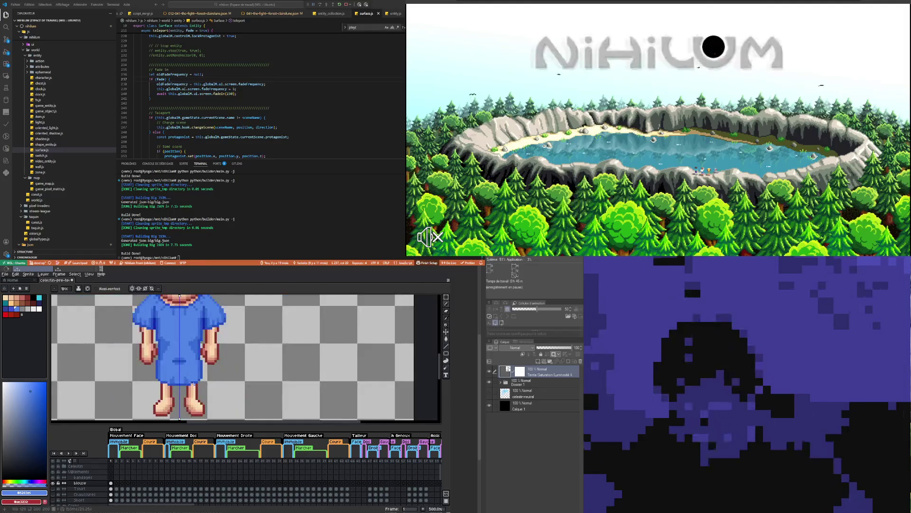
{"action": "scroll", "coordinate": [192, 385], "scroll_direction": "down", "scroll_amount": 2}
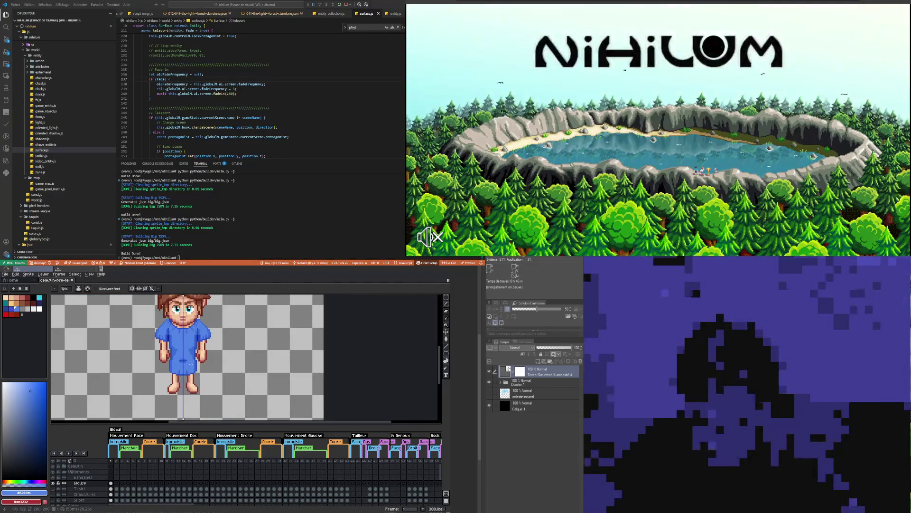
{"action": "scroll", "coordinate": [189, 364], "scroll_direction": "up", "scroll_amount": 4}
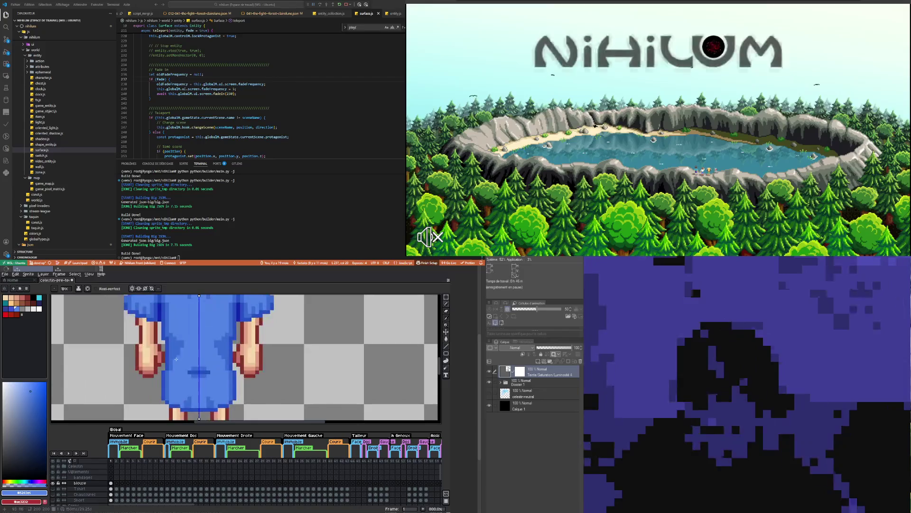
{"action": "scroll", "coordinate": [179, 356], "scroll_direction": "down", "scroll_amount": 4}
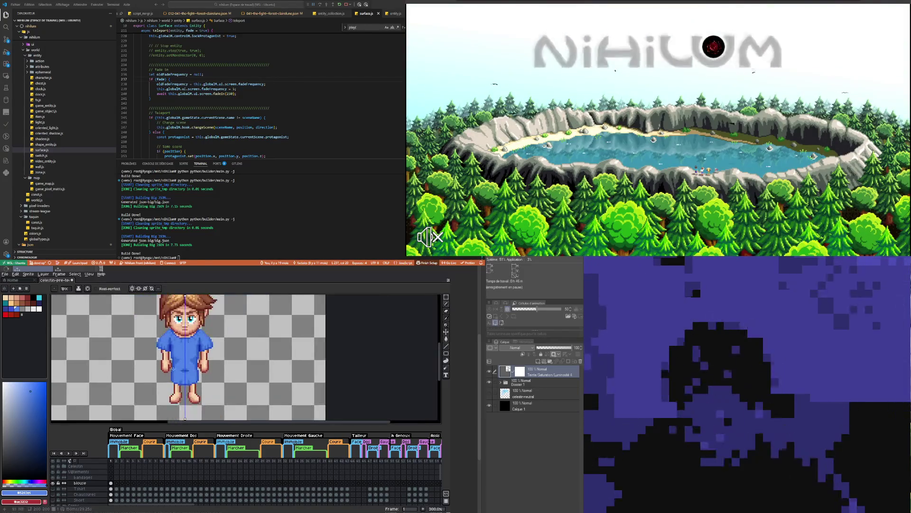
{"action": "scroll", "coordinate": [174, 369], "scroll_direction": "down", "scroll_amount": 2}
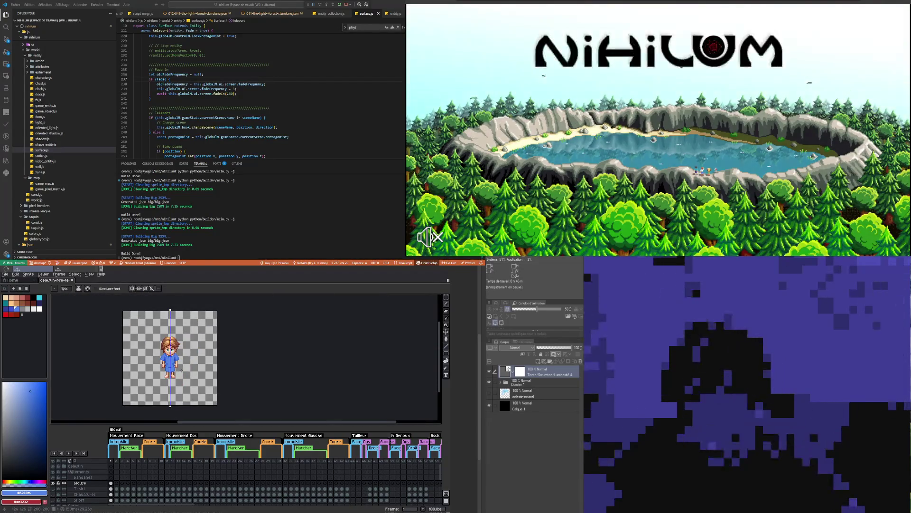
{"action": "scroll", "coordinate": [173, 355], "scroll_direction": "up", "scroll_amount": 2}
{"action": "scroll", "coordinate": [173, 355], "scroll_direction": "up", "scroll_amount": 6}
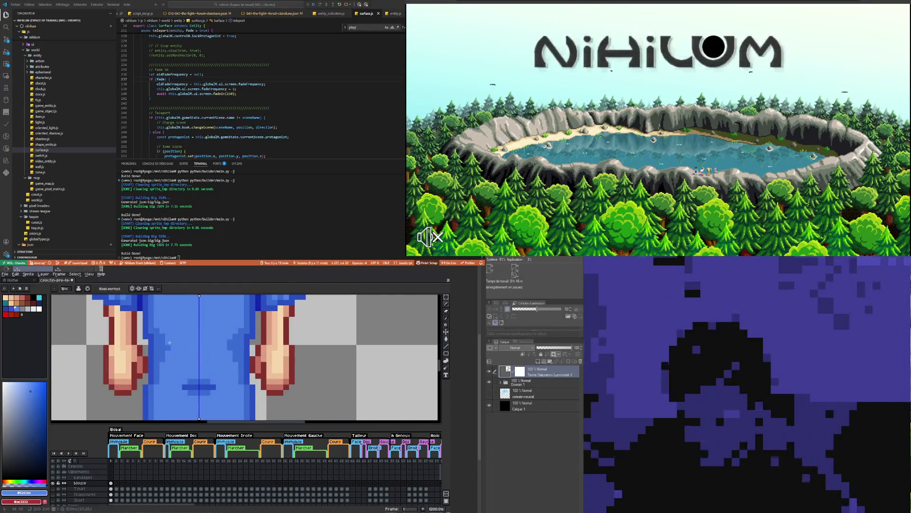
{"action": "scroll", "coordinate": [170, 351], "scroll_direction": "down", "scroll_amount": 8}
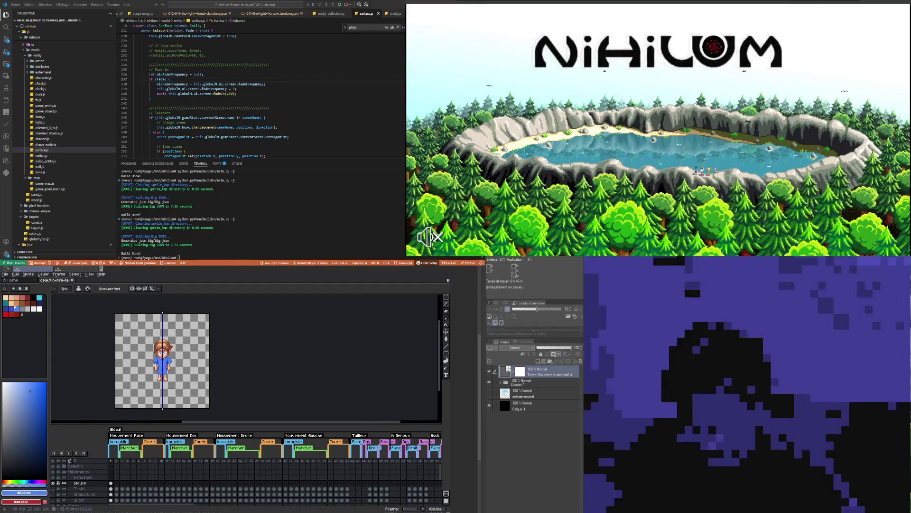
{"action": "scroll", "coordinate": [165, 379], "scroll_direction": "up", "scroll_amount": 2}
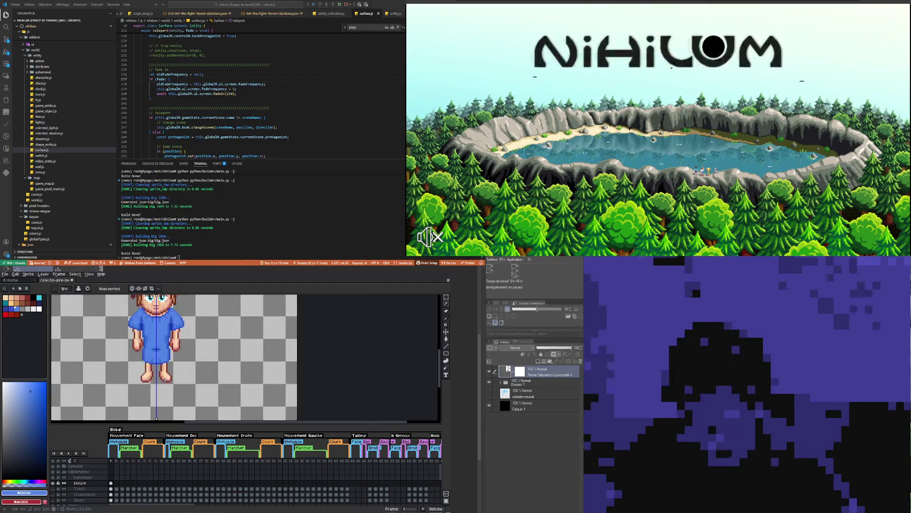
{"action": "scroll", "coordinate": [151, 378], "scroll_direction": "up", "scroll_amount": 3}
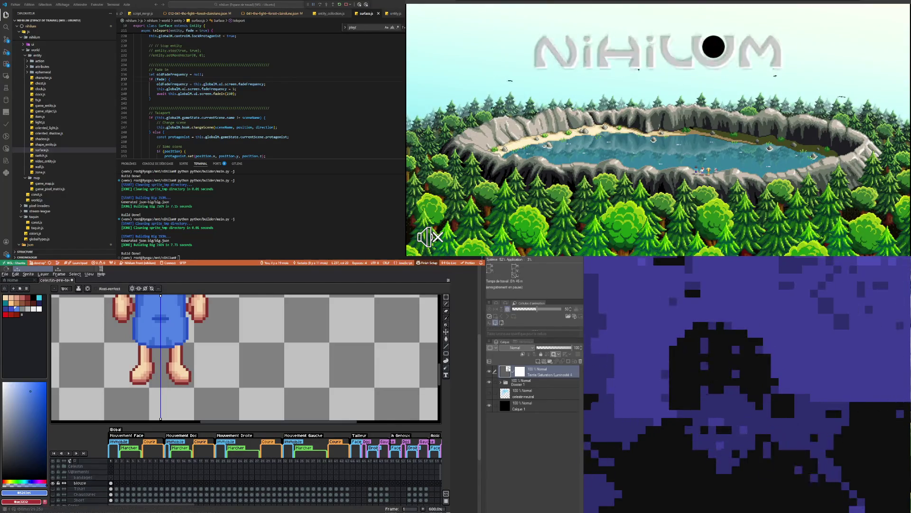
- Select the bandages layer and set the drawing colour to white, then dark red
{"action": "left_click", "coordinate": [83, 477]}
{"action": "scroll", "coordinate": [153, 385], "scroll_direction": "down", "scroll_amount": 3}
{"action": "scroll", "coordinate": [152, 386], "scroll_direction": "down", "scroll_amount": 2}
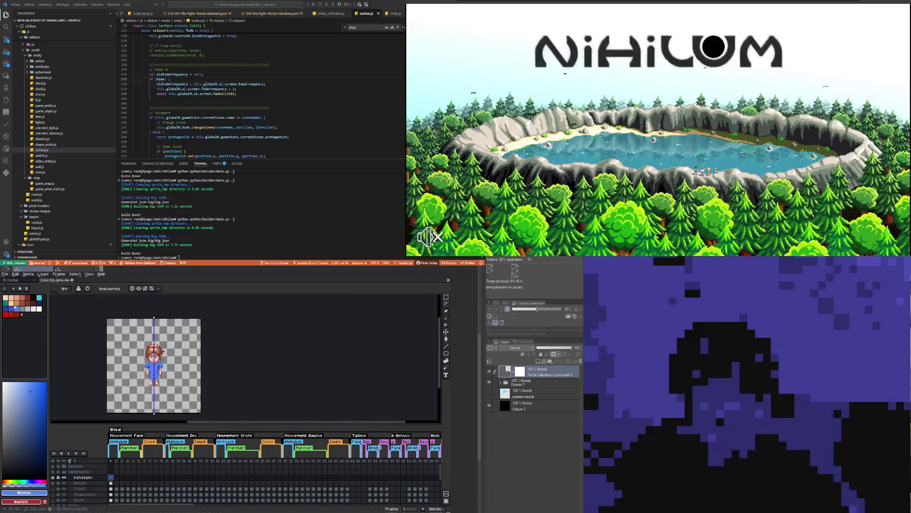
{"action": "scroll", "coordinate": [161, 351], "scroll_direction": "up", "scroll_amount": 2}
{"action": "scroll", "coordinate": [142, 350], "scroll_direction": "up", "scroll_amount": 3}
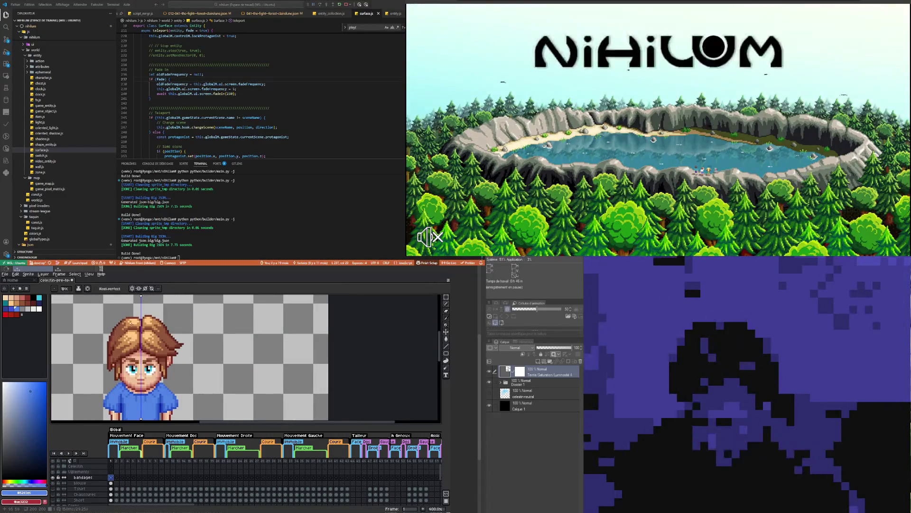
{"action": "left_click", "coordinate": [40, 309]}
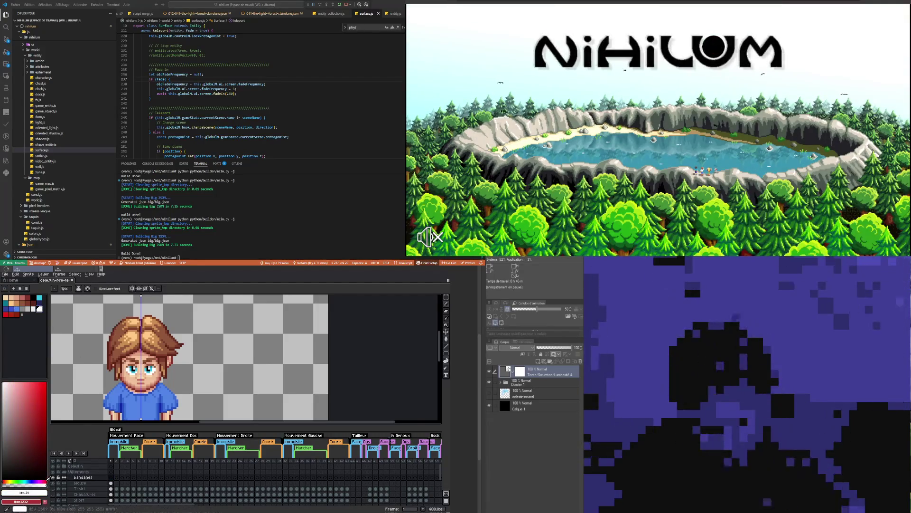
{"action": "left_click", "coordinate": [39, 418]}
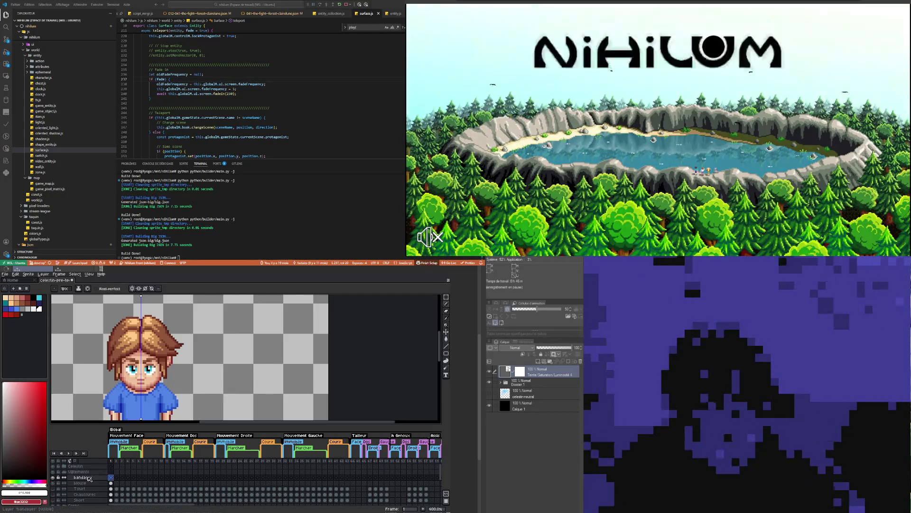
- Drag the bandages layer to the top of the stack, above Celestin
{"action": "left_click", "coordinate": [89, 478]}
{"action": "left_click", "coordinate": [95, 467]}
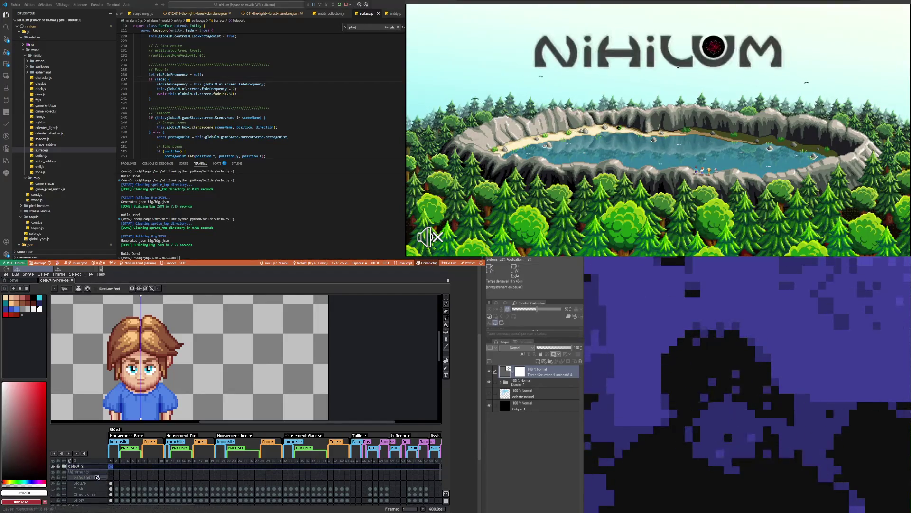
{"action": "left_click", "coordinate": [95, 477]}
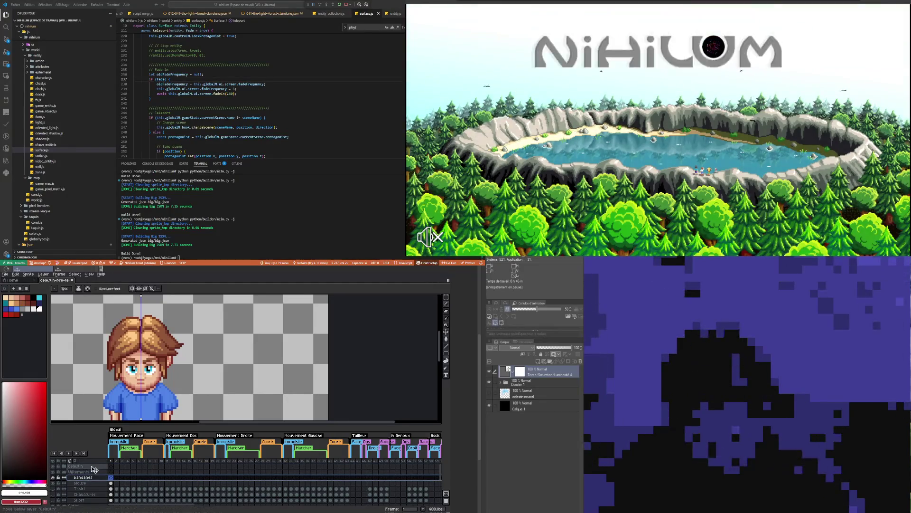
{"action": "left_click_drag", "start_coordinate": [93, 478], "coordinate": [119, 467]}
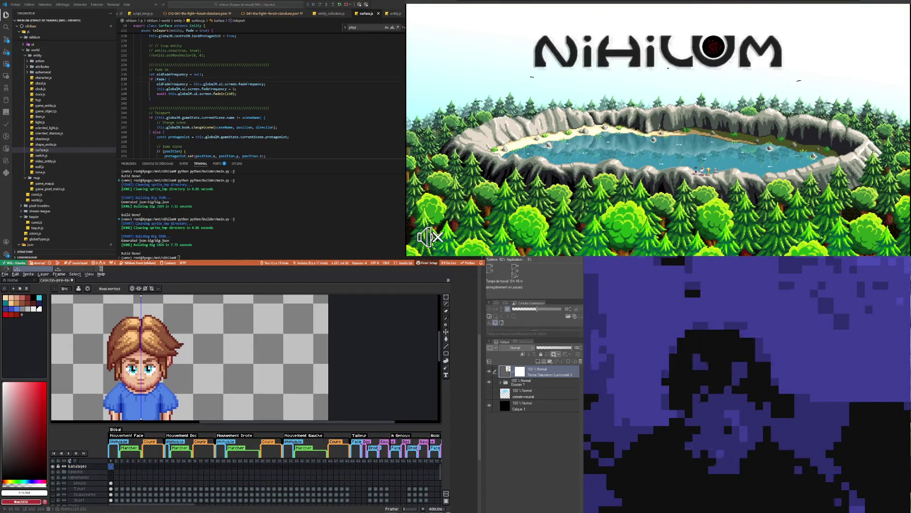
- Draw trial white bandage strokes across the boy's face, then undo them
{"action": "scroll", "coordinate": [150, 351], "scroll_direction": "up", "scroll_amount": 1}
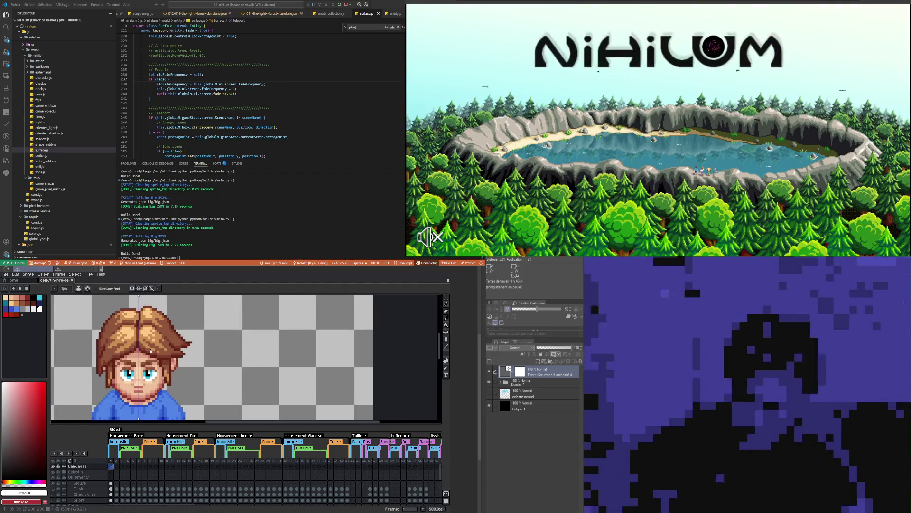
{"action": "left_click_drag", "start_coordinate": [133, 342], "coordinate": [146, 372]}
{"action": "key", "text": "ctrl+z"}
{"action": "key", "text": "ctrl+z"}
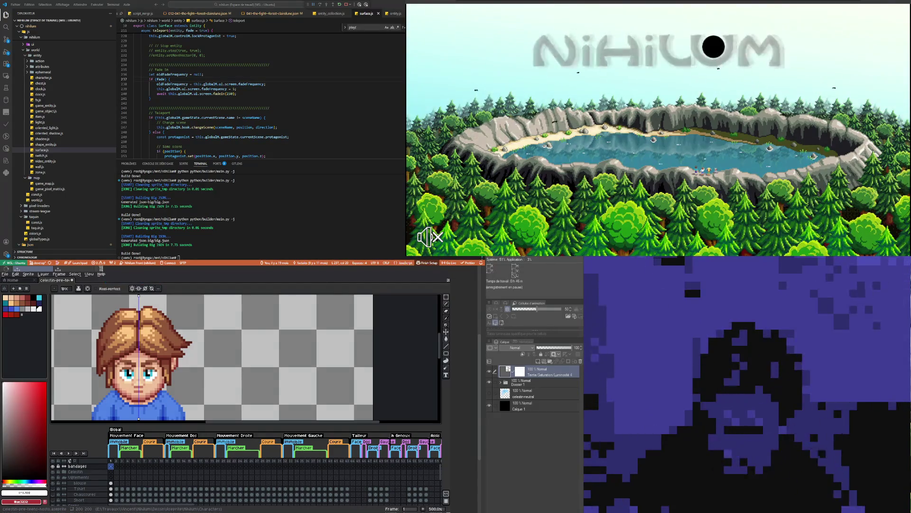
- Turn off mirror symmetry and expand the layer group to reveal Visage and Cheveux
{"action": "left_click", "coordinate": [134, 288]}
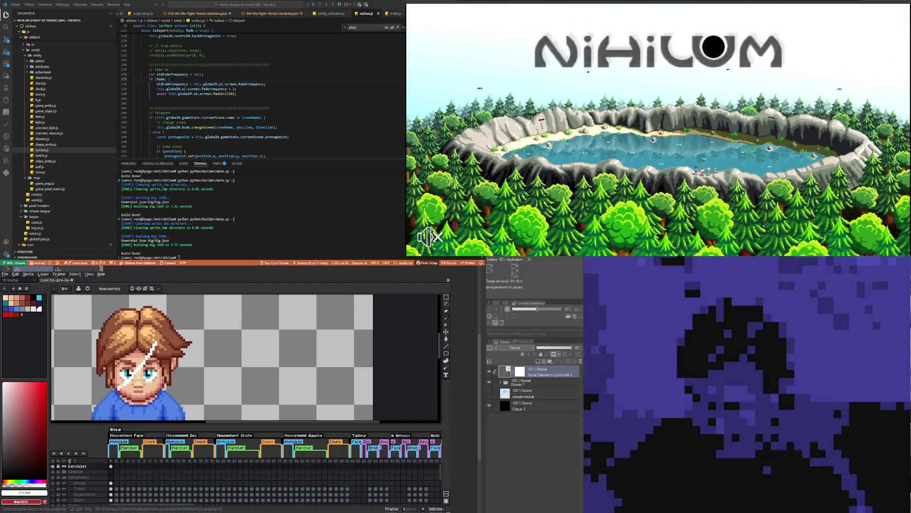
{"action": "scroll", "coordinate": [180, 343], "scroll_direction": "down", "scroll_amount": 2}
{"action": "scroll", "coordinate": [156, 332], "scroll_direction": "up", "scroll_amount": 3}
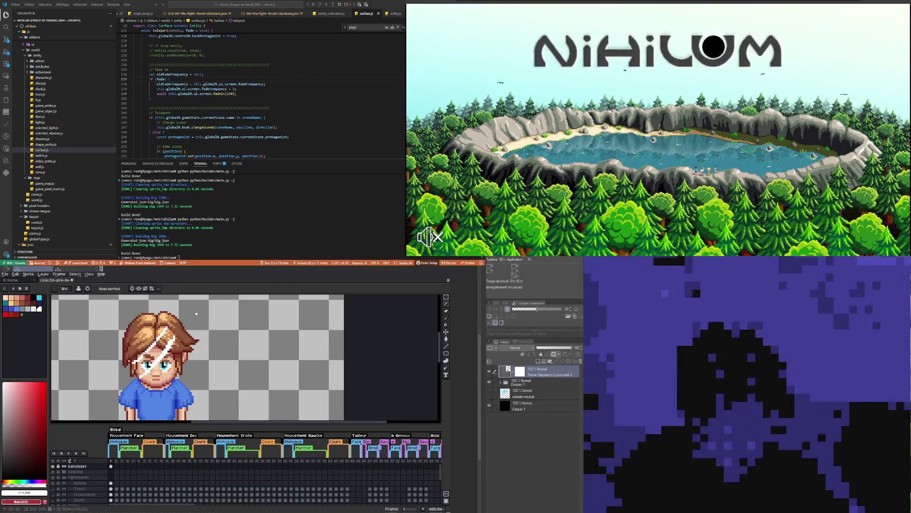
{"action": "left_click", "coordinate": [64, 471]}
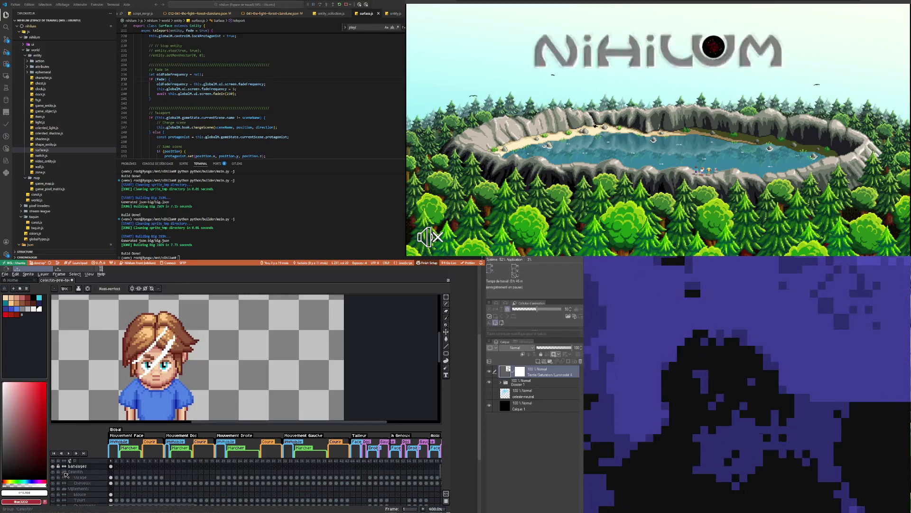
- Hide the Cheveux hair layer and paint the white bandage over the boy's eye
{"action": "left_click", "coordinate": [52, 483]}
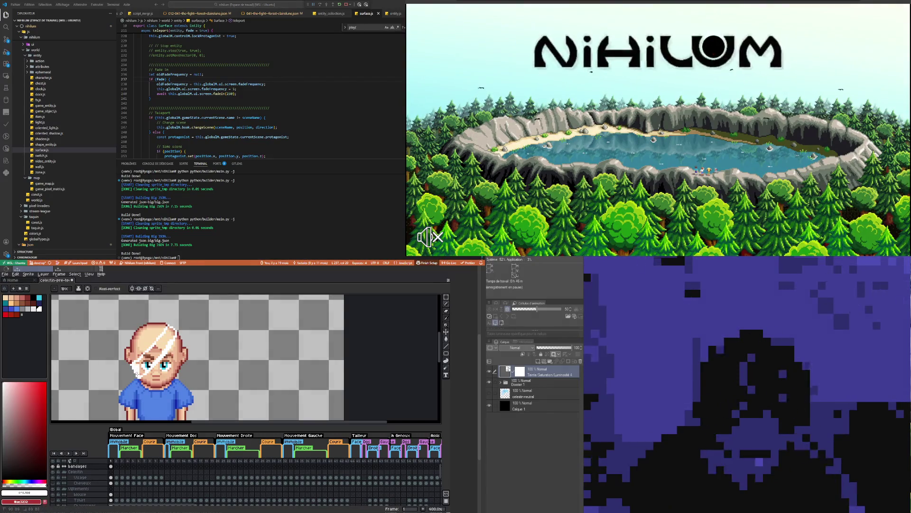
{"action": "left_click_drag", "start_coordinate": [148, 364], "coordinate": [146, 365]}
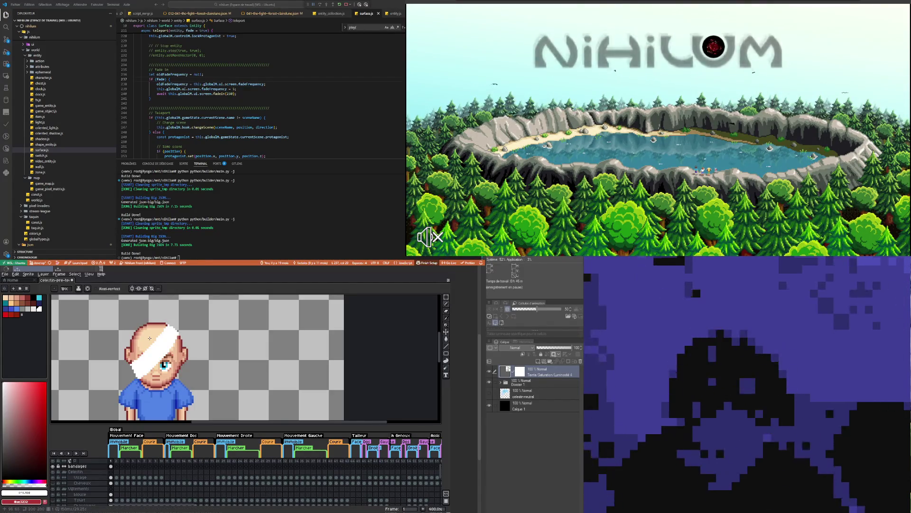
{"action": "scroll", "coordinate": [135, 363], "scroll_direction": "down", "scroll_amount": 2}
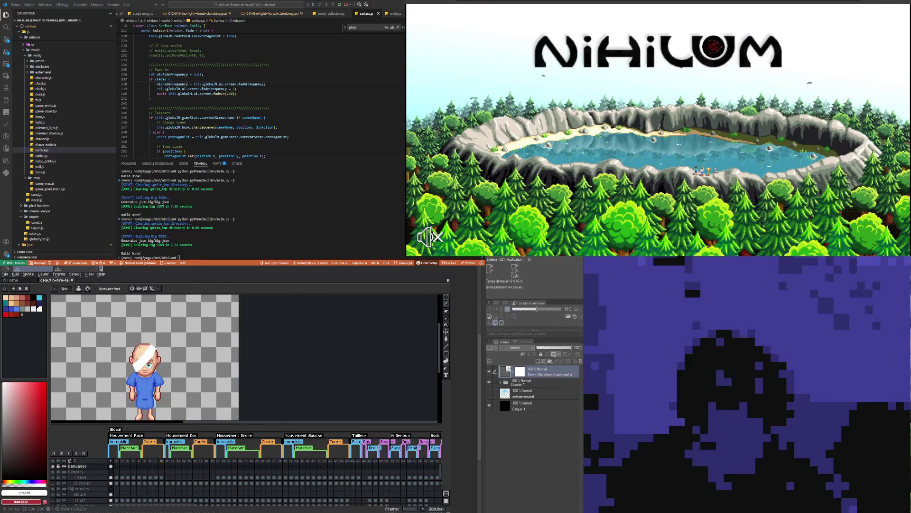
{"action": "scroll", "coordinate": [141, 344], "scroll_direction": "down", "scroll_amount": 2}
{"action": "scroll", "coordinate": [152, 365], "scroll_direction": "up", "scroll_amount": 1}
{"action": "scroll", "coordinate": [159, 378], "scroll_direction": "up", "scroll_amount": 1}
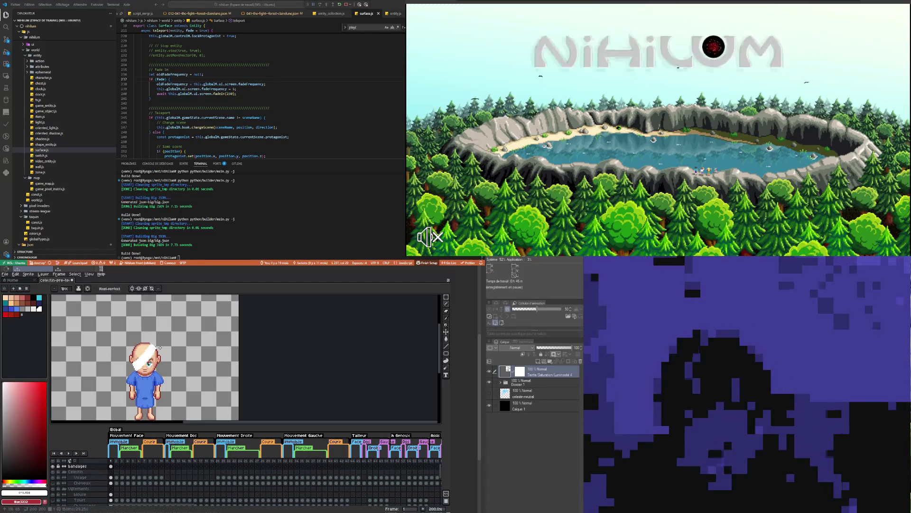
{"action": "scroll", "coordinate": [144, 372], "scroll_direction": "down", "scroll_amount": 1}
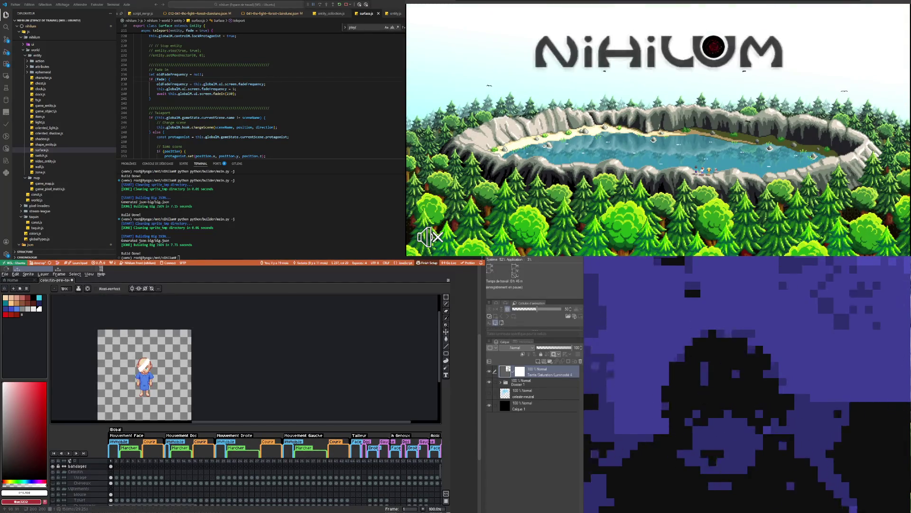
{"action": "scroll", "coordinate": [143, 364], "scroll_direction": "up", "scroll_amount": 2}
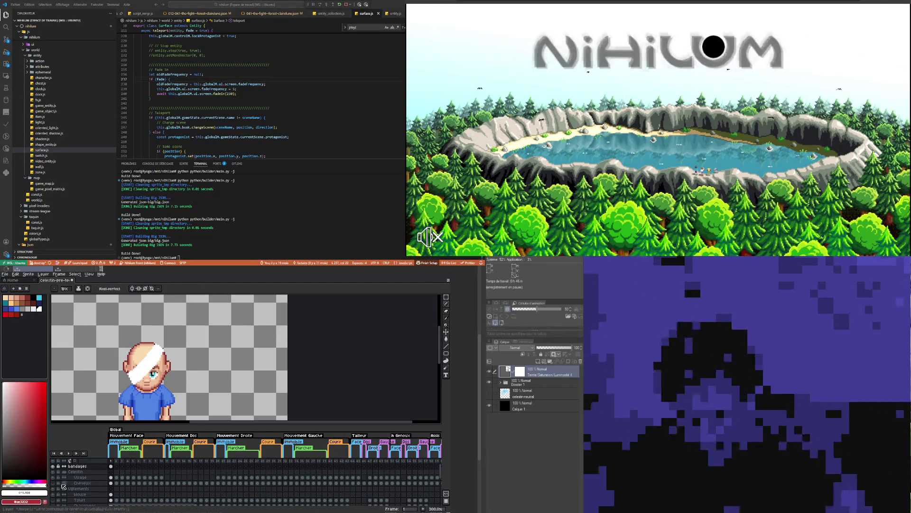
- Show the Cheveux hair again, toggling it to compare the bandage
{"action": "left_click", "coordinate": [53, 482]}
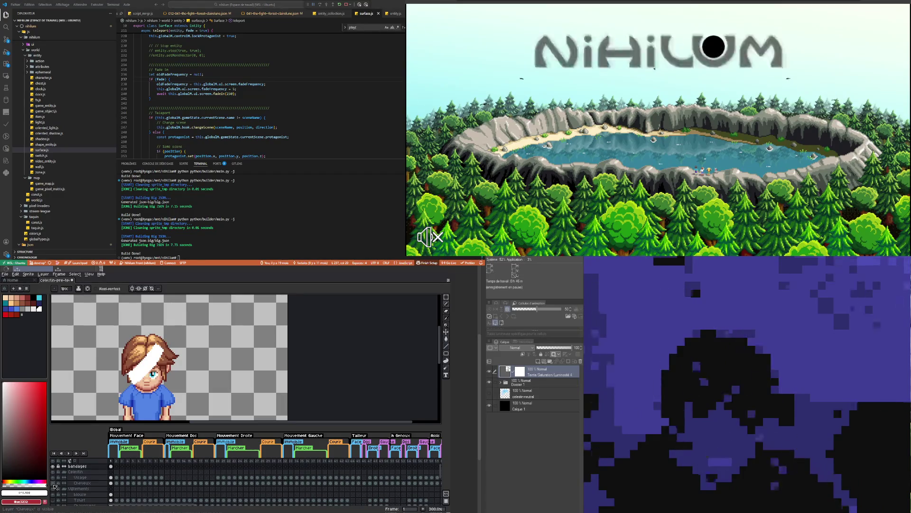
{"action": "left_click", "coordinate": [54, 484]}
{"action": "left_click", "coordinate": [54, 484]}
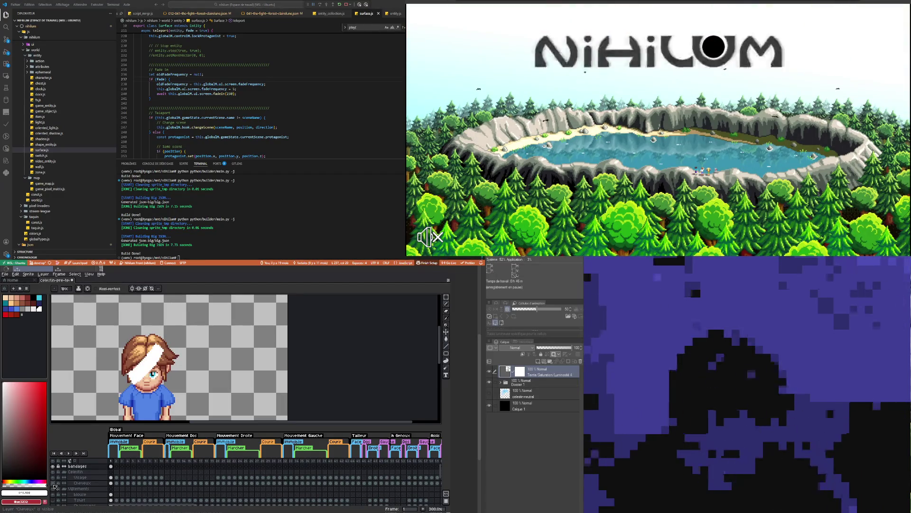
{"action": "left_click", "coordinate": [53, 483]}
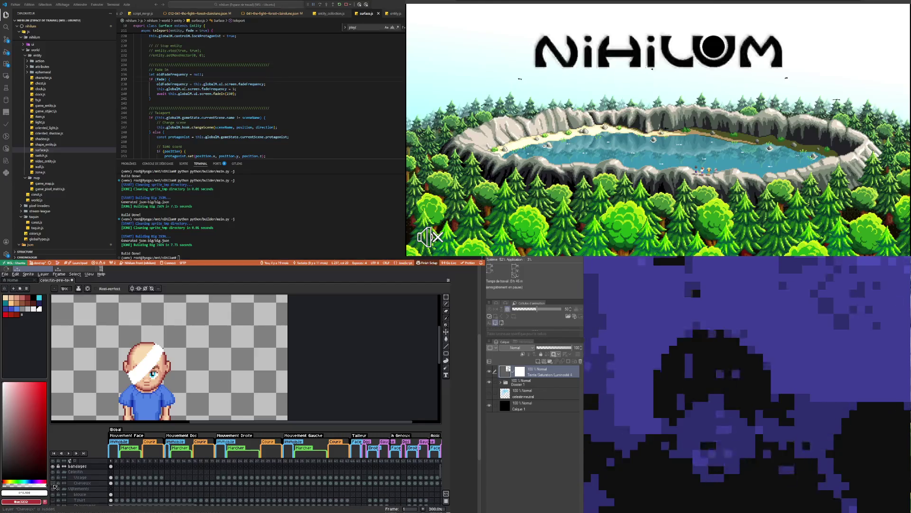
{"action": "left_click", "coordinate": [53, 483]}
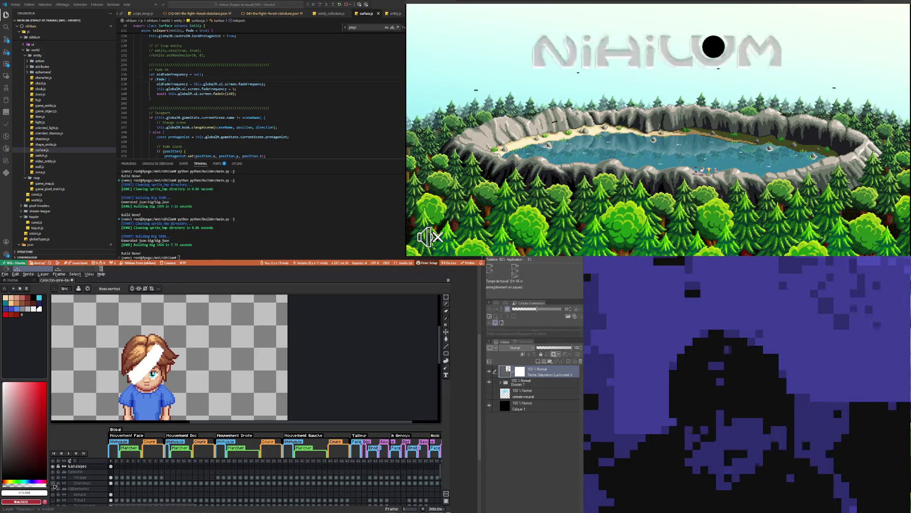
{"action": "scroll", "coordinate": [140, 306], "scroll_direction": "down", "scroll_amount": 2}
{"action": "scroll", "coordinate": [140, 306], "scroll_direction": "up", "scroll_amount": 1}
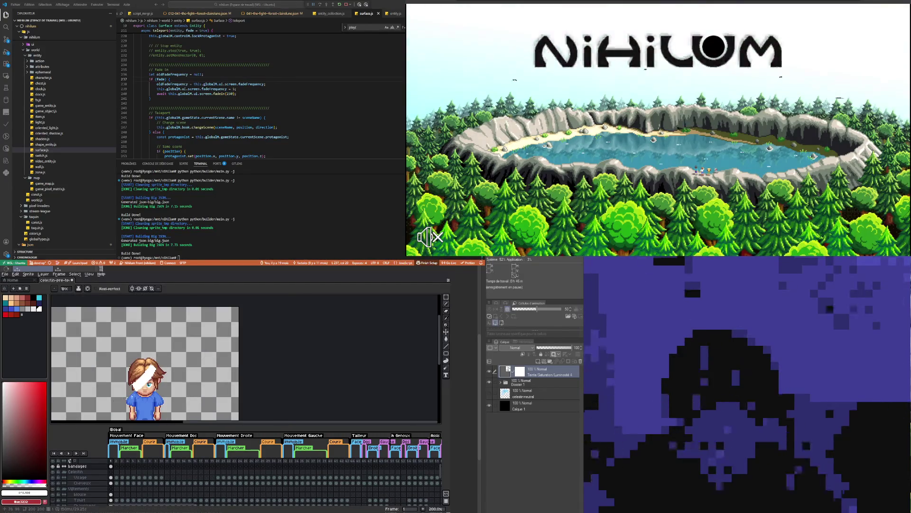
{"action": "scroll", "coordinate": [140, 306], "scroll_direction": "up", "scroll_amount": 1}
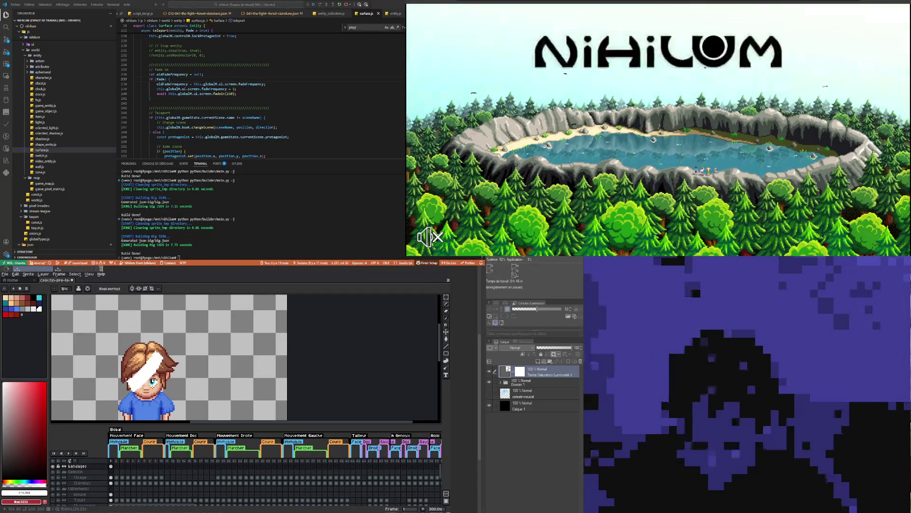
{"action": "scroll", "coordinate": [152, 384], "scroll_direction": "up", "scroll_amount": 1}
{"action": "scroll", "coordinate": [125, 386], "scroll_direction": "up", "scroll_amount": 1}
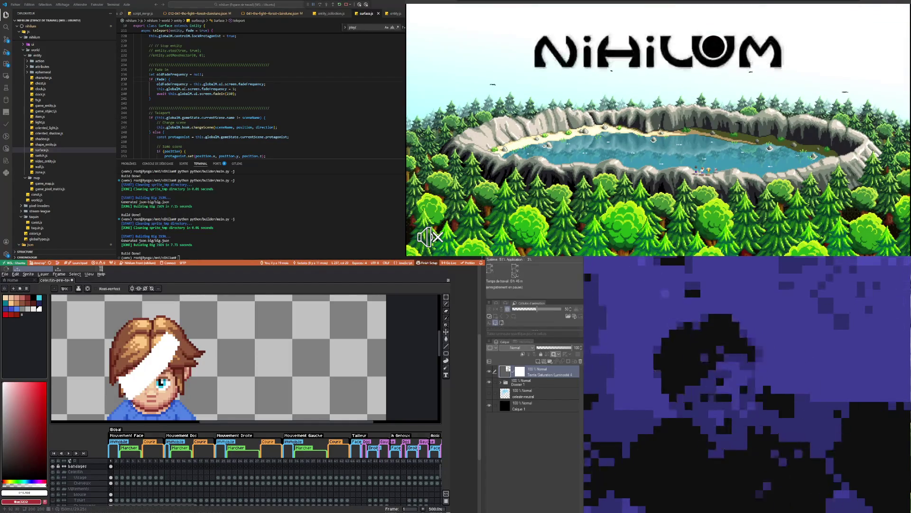
- Eyedrop the bandage white as the drawing colour and return to the Pencil
{"action": "key", "text": "b"}
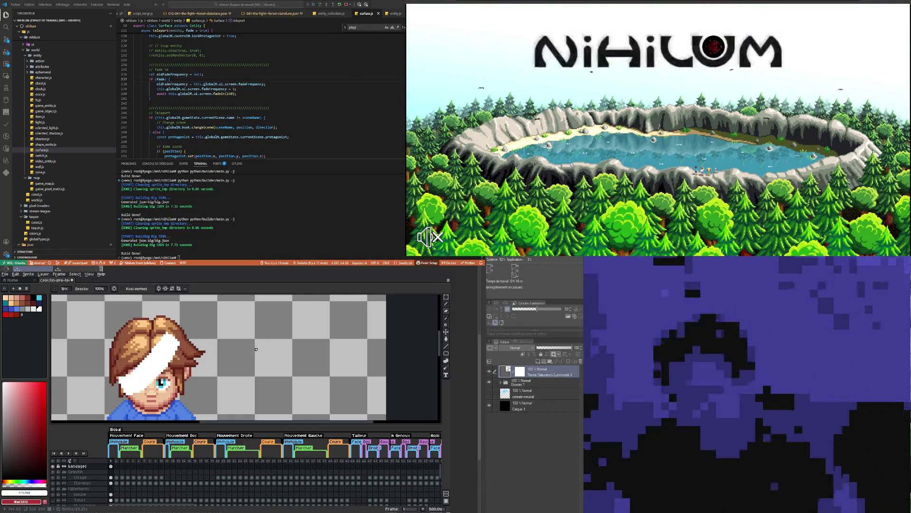
{"action": "key", "text": "i"}
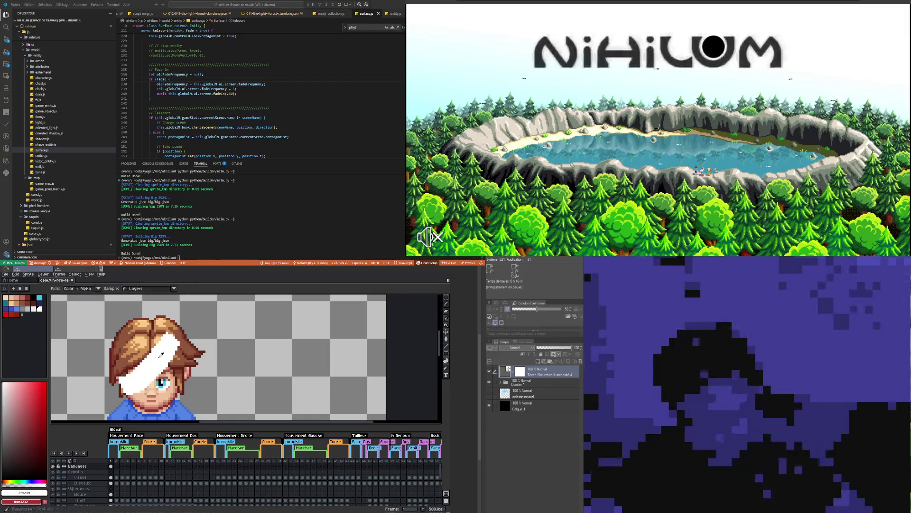
{"action": "left_click", "coordinate": [161, 354]}
{"action": "key", "text": "b"}
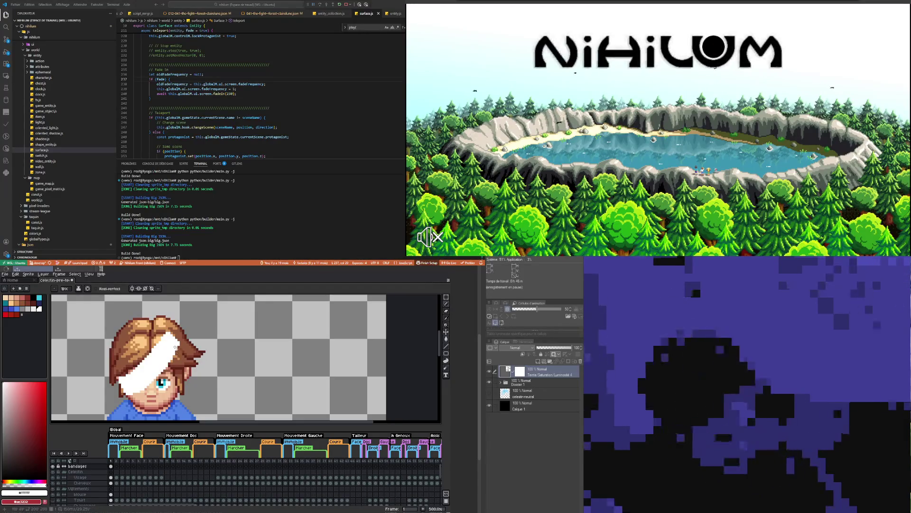
- Select and unlock the Cheveux layer, then erase hair pixels overlapping the bandage
{"action": "left_click", "coordinate": [112, 483]}
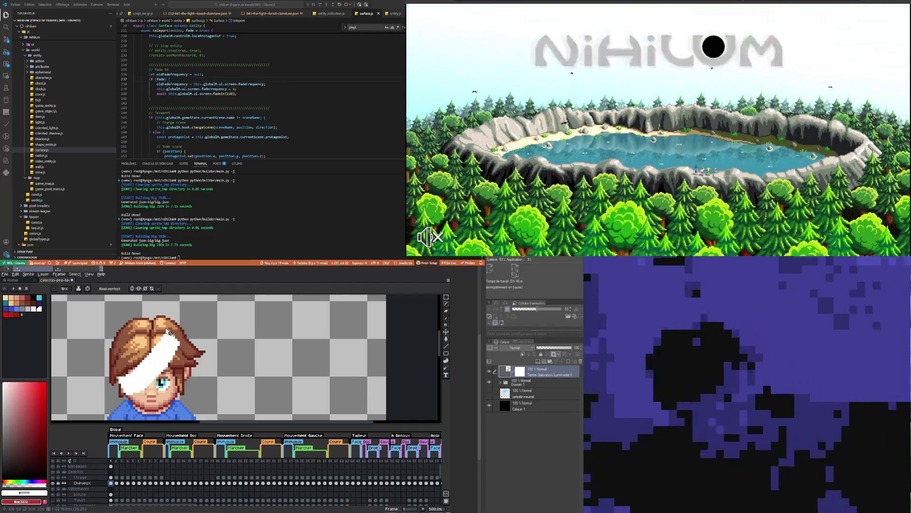
{"action": "key", "text": "b"}
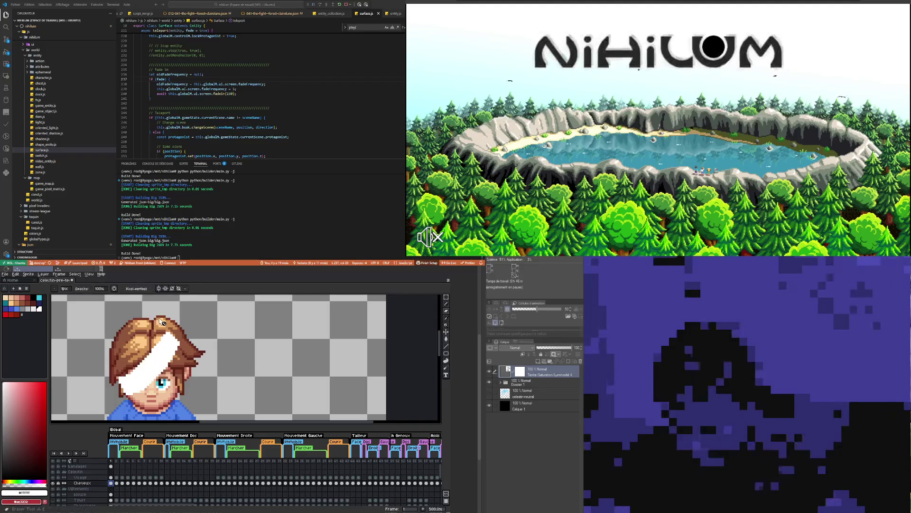
{"action": "left_click", "coordinate": [156, 359]}
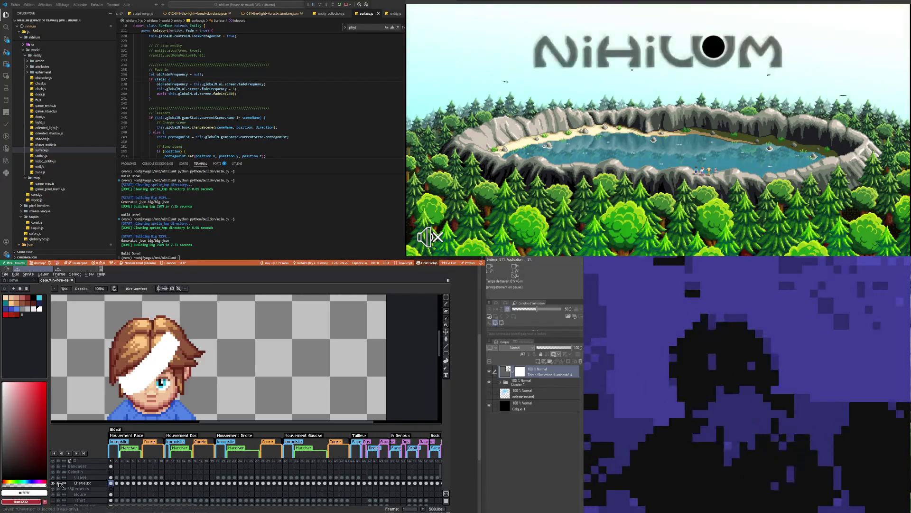
{"action": "left_click", "coordinate": [59, 482]}
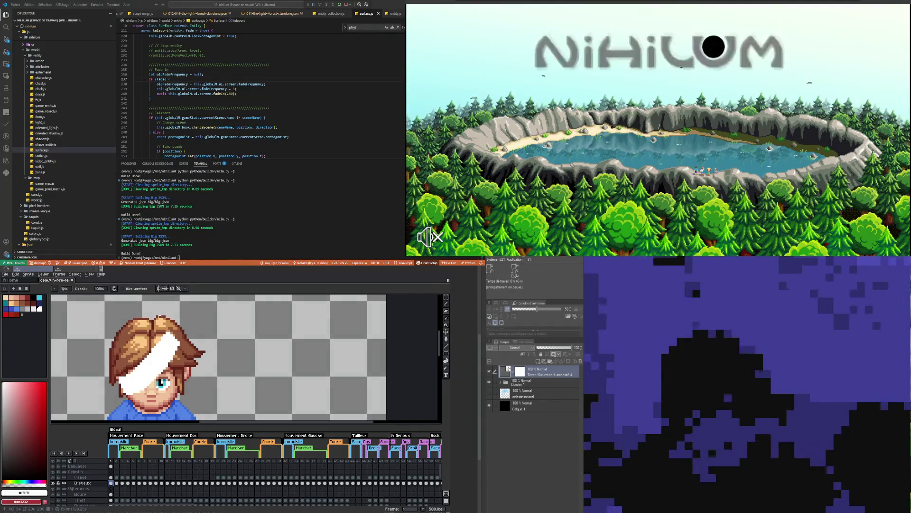
{"action": "key", "text": "i"}
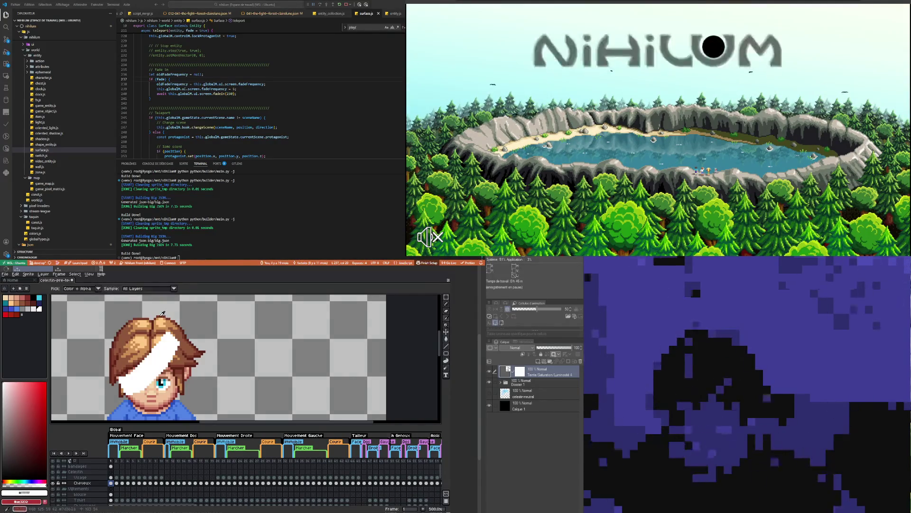
{"action": "key", "text": "e"}
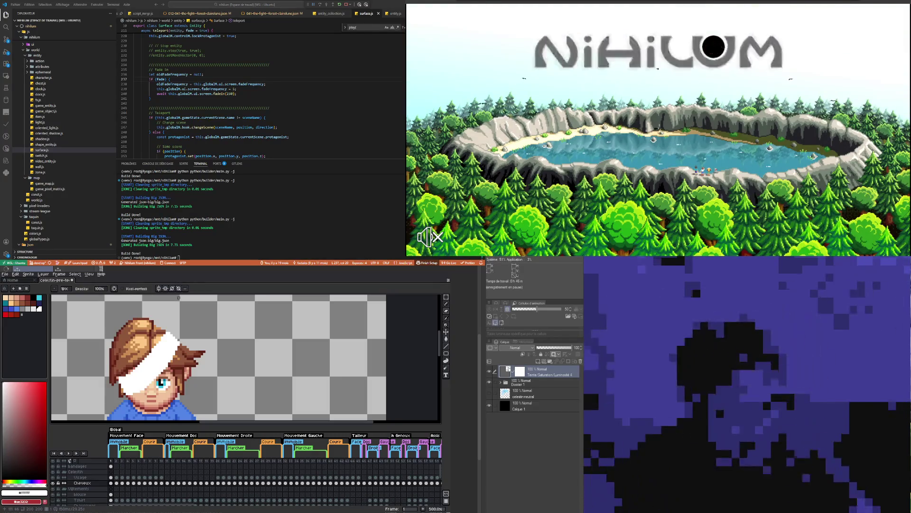
{"action": "scroll", "coordinate": [134, 338], "scroll_direction": "down", "scroll_amount": 4}
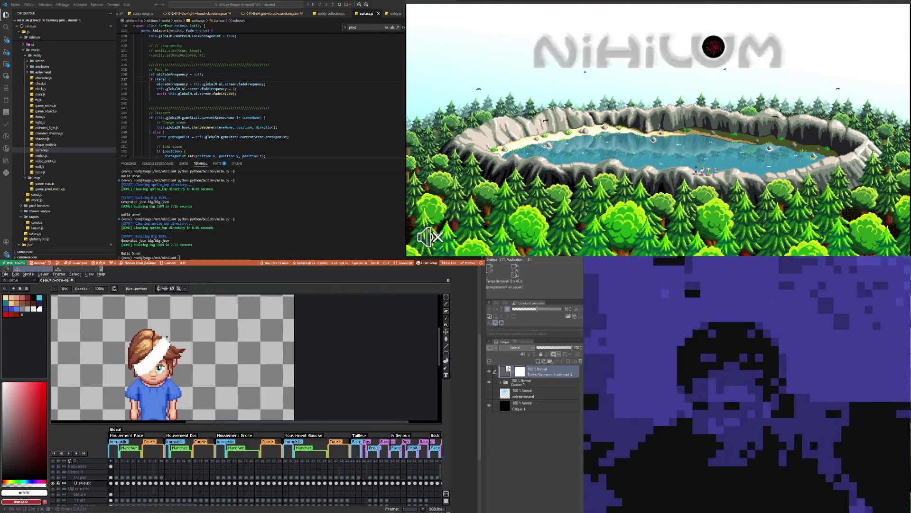
- Undo the last hair erase and hide the Cheveux layer
{"action": "scroll", "coordinate": [134, 338], "scroll_direction": "up", "scroll_amount": 2}
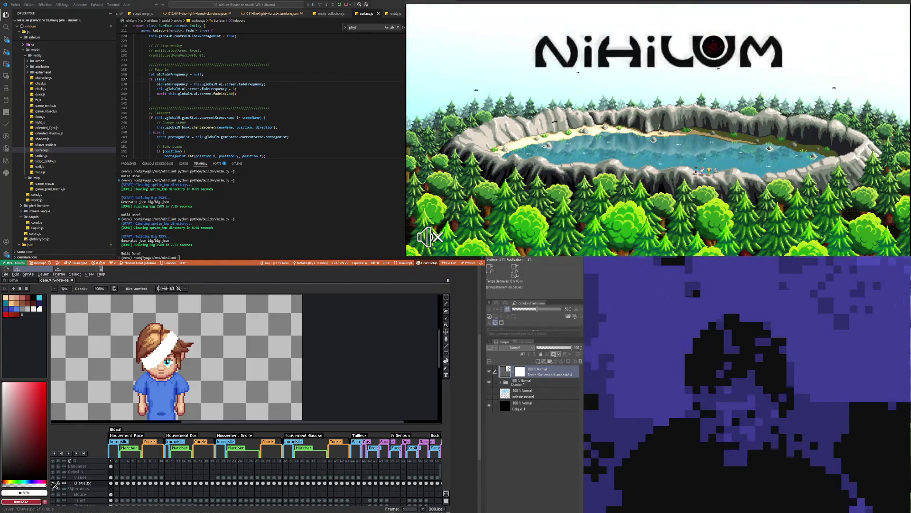
{"action": "key", "text": "ctrl+z"}
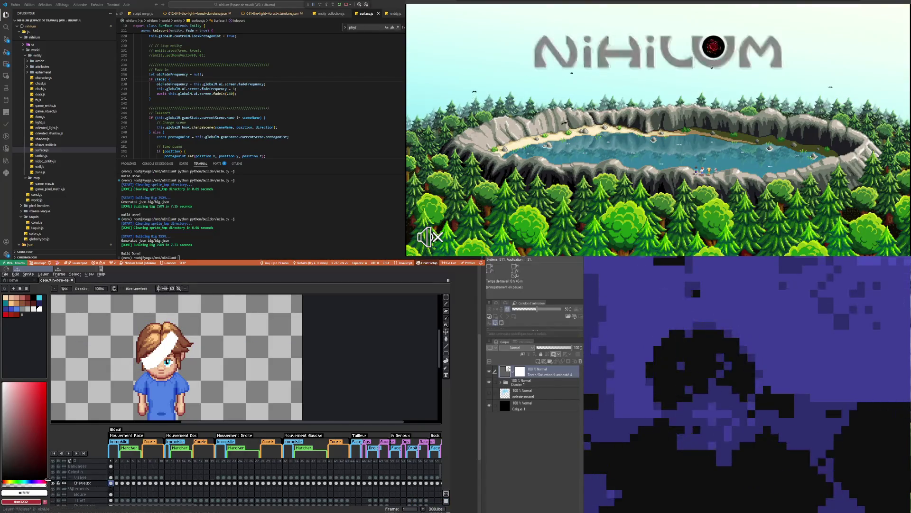
{"action": "left_click", "coordinate": [53, 482]}
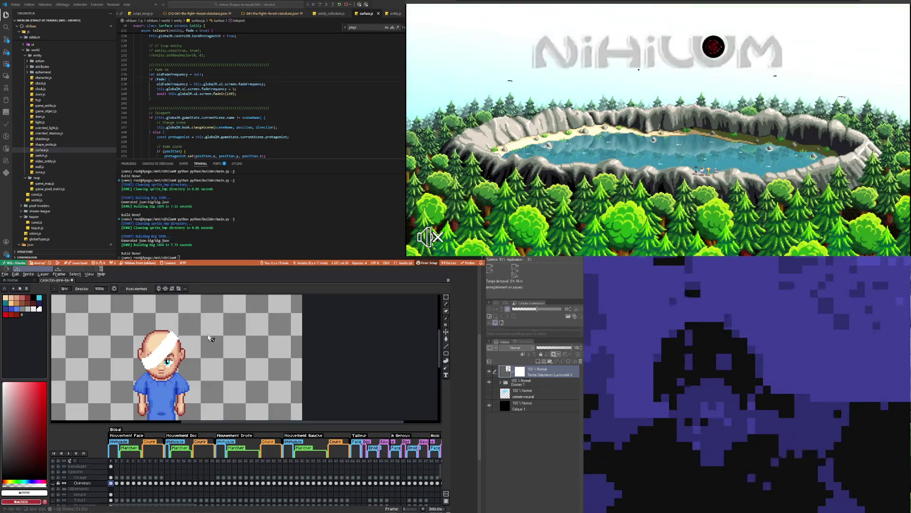
- Zoom around the head, then show the Visage face and Cheveux hair layers
{"action": "scroll", "coordinate": [209, 337], "scroll_direction": "down", "scroll_amount": 1}
{"action": "scroll", "coordinate": [172, 344], "scroll_direction": "up", "scroll_amount": 4}
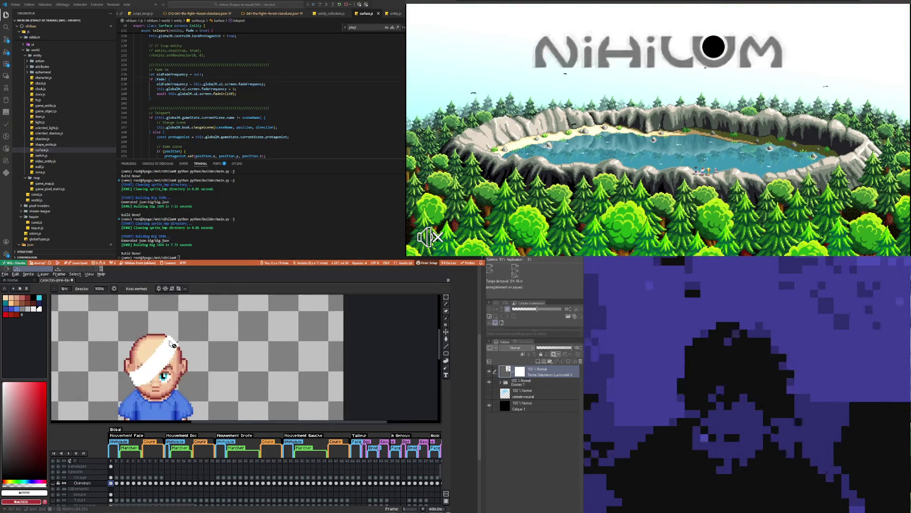
{"action": "scroll", "coordinate": [172, 344], "scroll_direction": "up", "scroll_amount": 1}
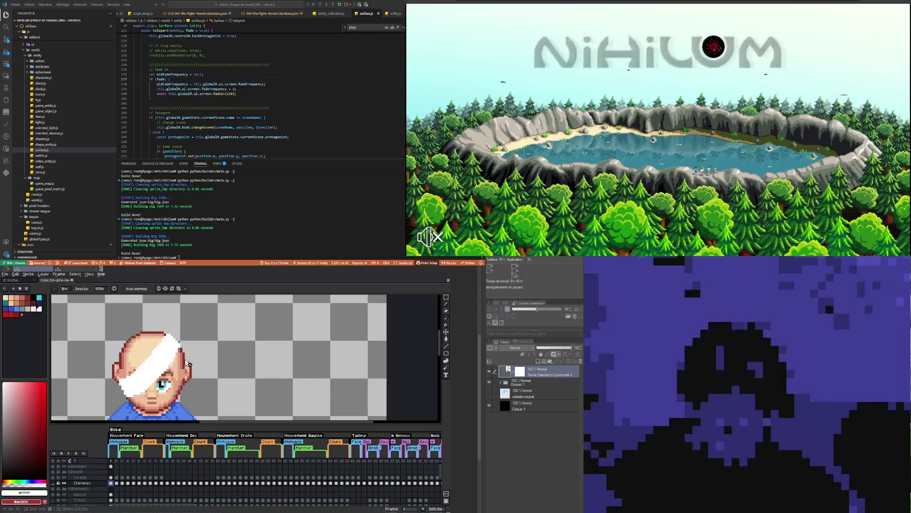
{"action": "scroll", "coordinate": [189, 364], "scroll_direction": "down", "scroll_amount": 2}
{"action": "scroll", "coordinate": [192, 377], "scroll_direction": "down", "scroll_amount": 2}
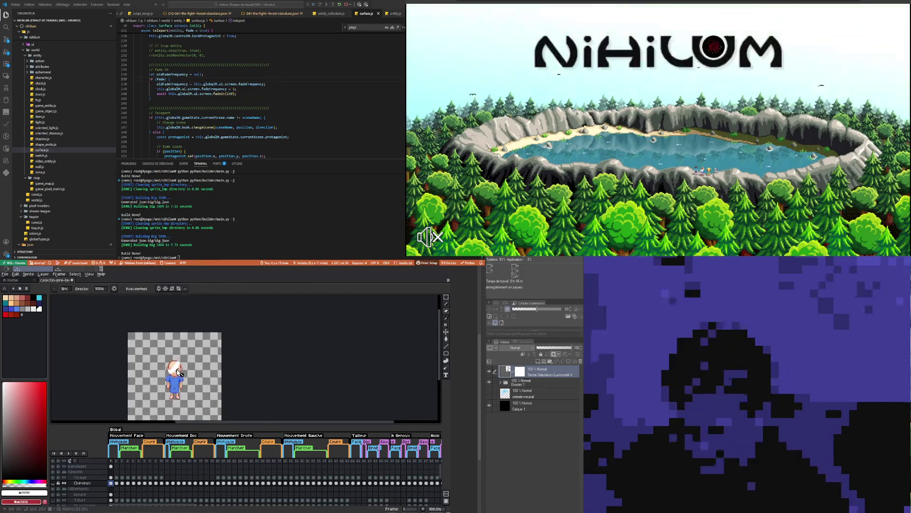
{"action": "scroll", "coordinate": [186, 363], "scroll_direction": "up", "scroll_amount": 2}
{"action": "scroll", "coordinate": [185, 359], "scroll_direction": "up", "scroll_amount": 1}
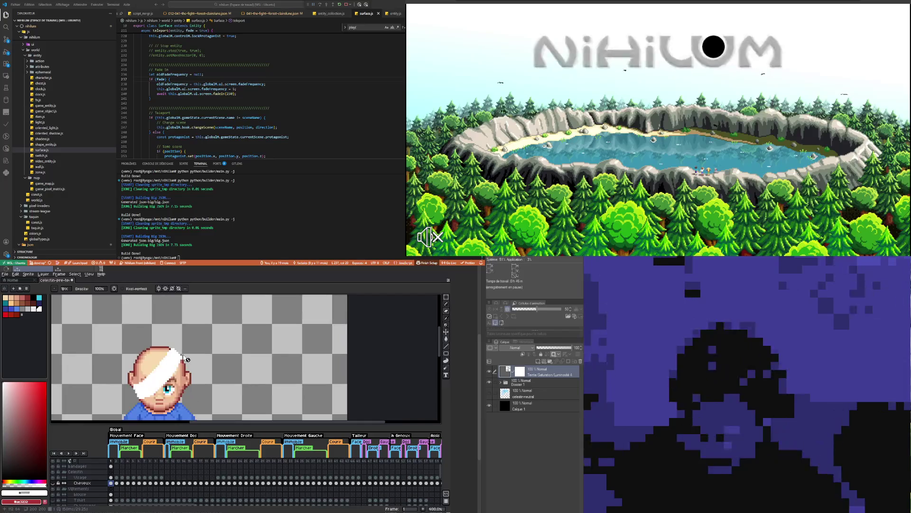
{"action": "scroll", "coordinate": [185, 359], "scroll_direction": "up", "scroll_amount": 1}
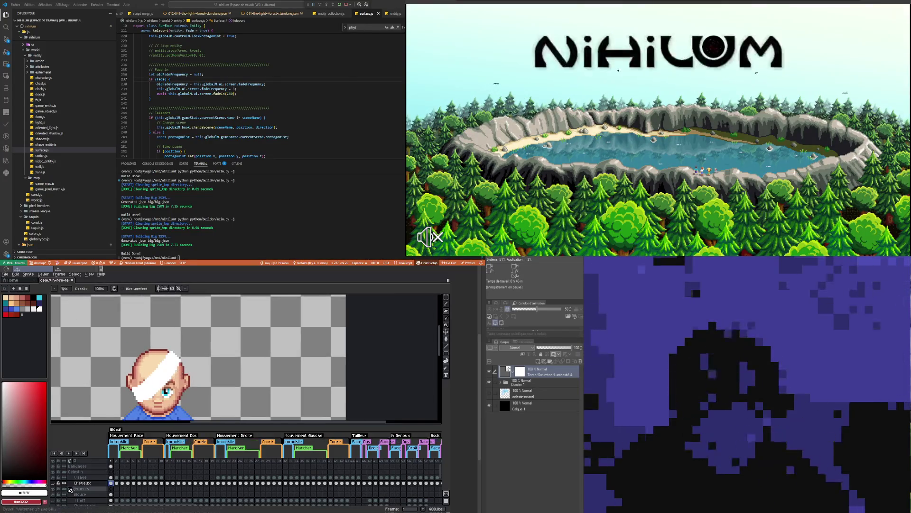
{"action": "left_click", "coordinate": [54, 478]}
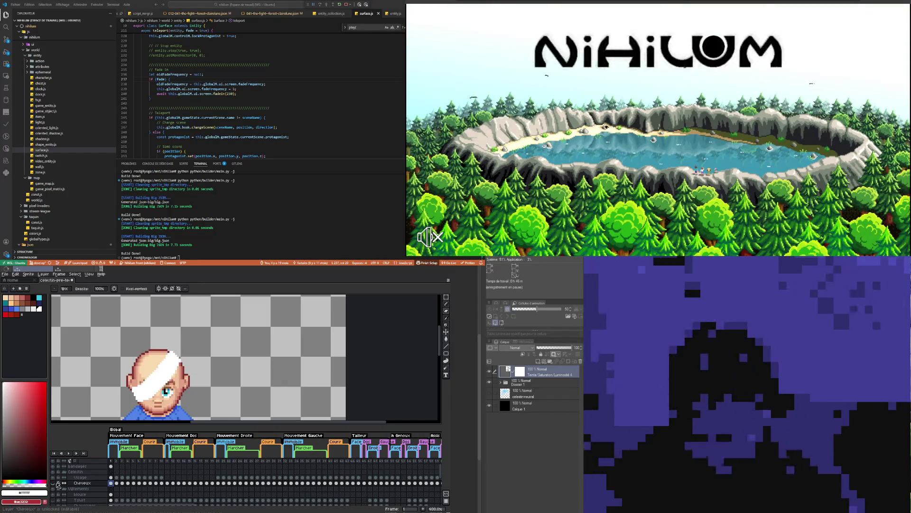
{"action": "left_click", "coordinate": [53, 483]}
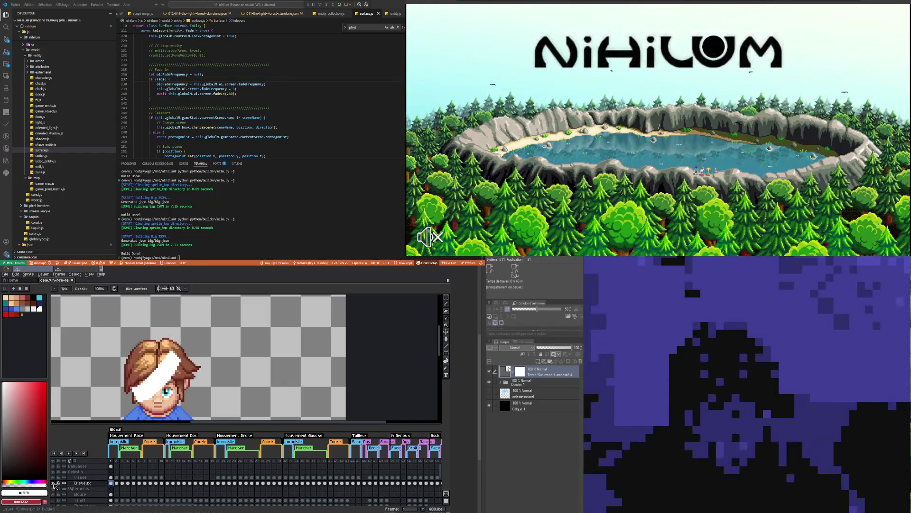
- Eyedrop the brown hair colour from the sprite and hide the Cheveux layer
{"action": "left_click", "coordinate": [53, 483]}
{"action": "left_click", "coordinate": [53, 482]}
{"action": "left_click", "coordinate": [53, 482]}
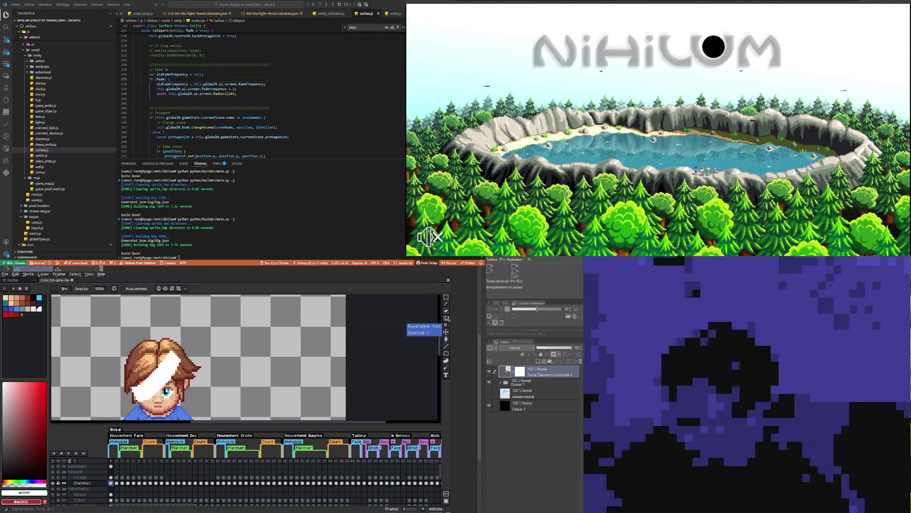
{"action": "left_click", "coordinate": [447, 318]}
{"action": "left_click", "coordinate": [140, 373]}
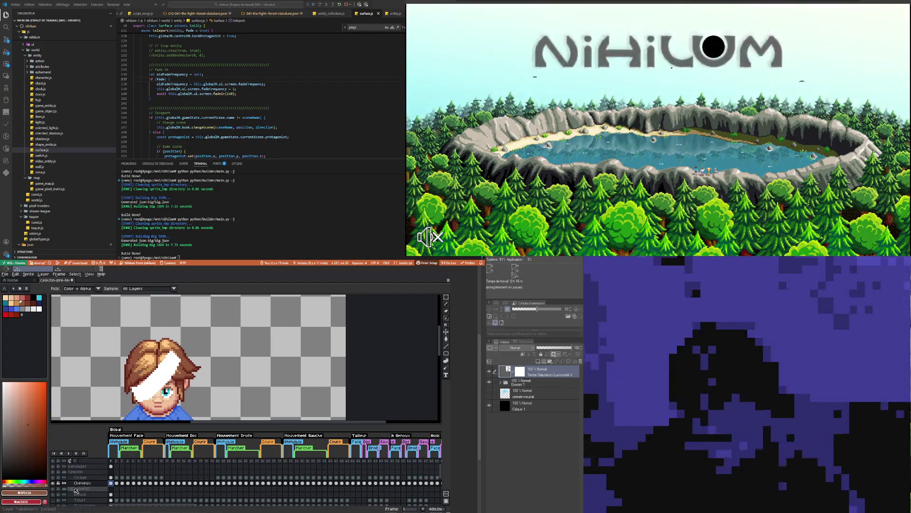
{"action": "left_click", "coordinate": [53, 482]}
- Add a new layer above the hair named 'Cheveux rasés'
{"action": "right_click", "coordinate": [98, 465]}
{"action": "mouse_move", "coordinate": [106, 475]}
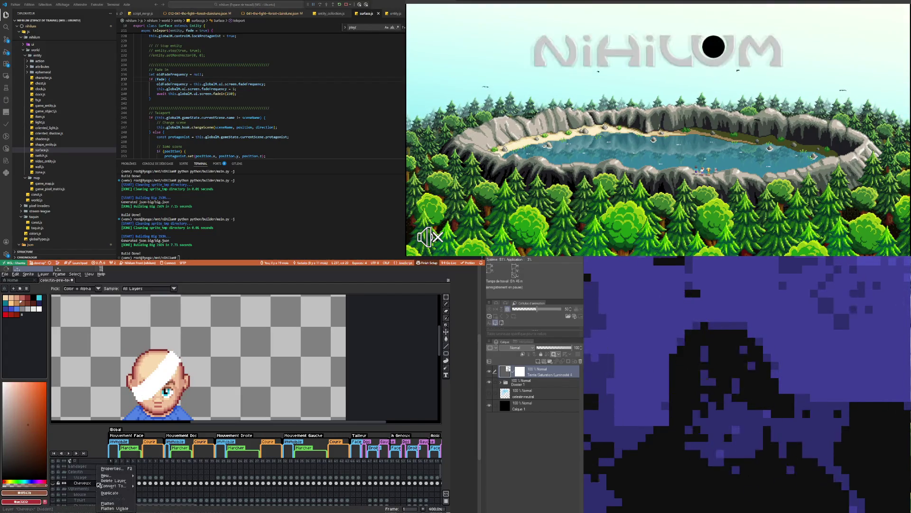
{"action": "left_click", "coordinate": [172, 477]}
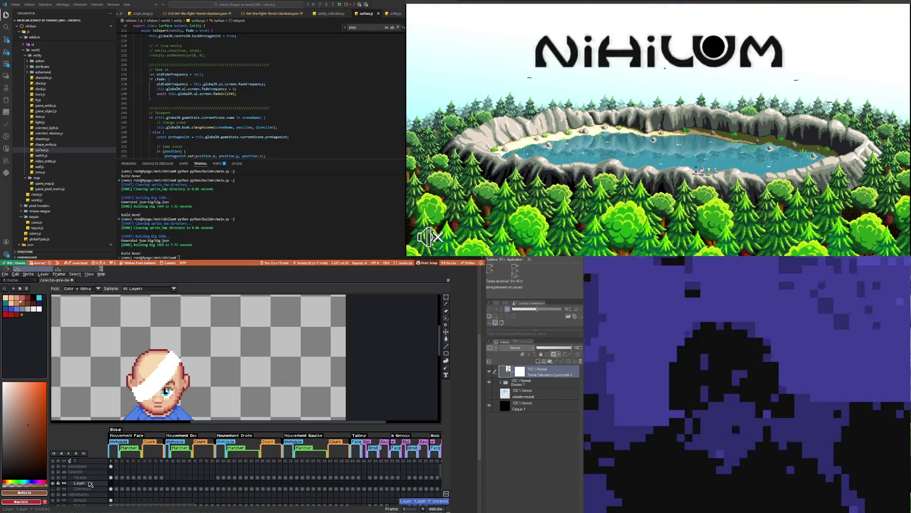
{"action": "double_click", "coordinate": [90, 482]}
{"action": "type", "text": "Cheve"}
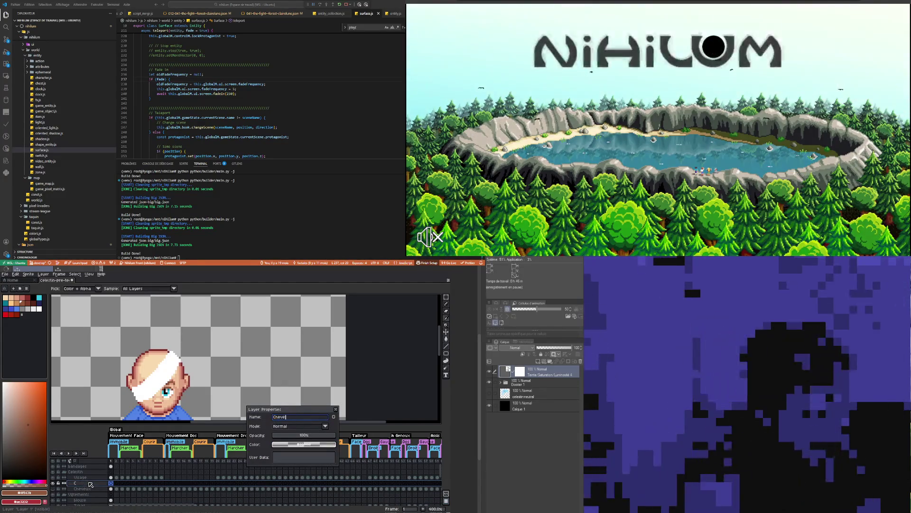
{"action": "type", "text": "ux rasés"}
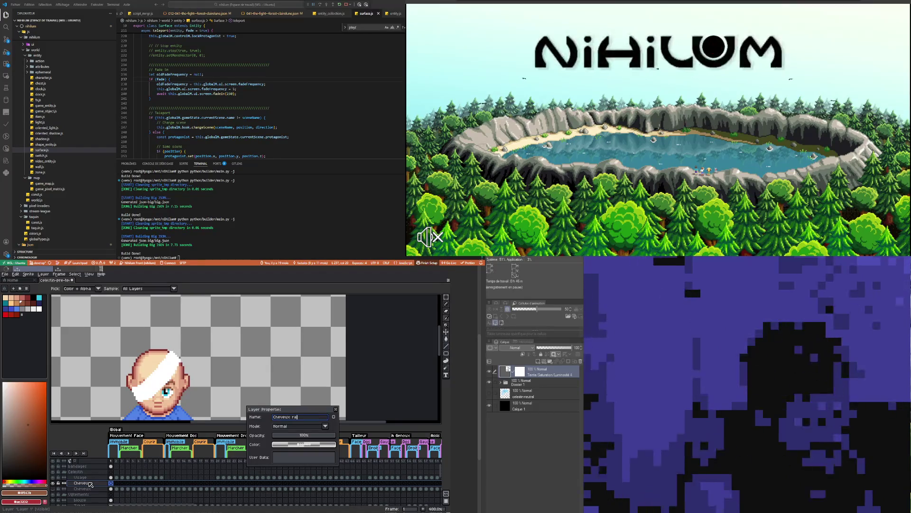
{"action": "key", "text": "Return"}
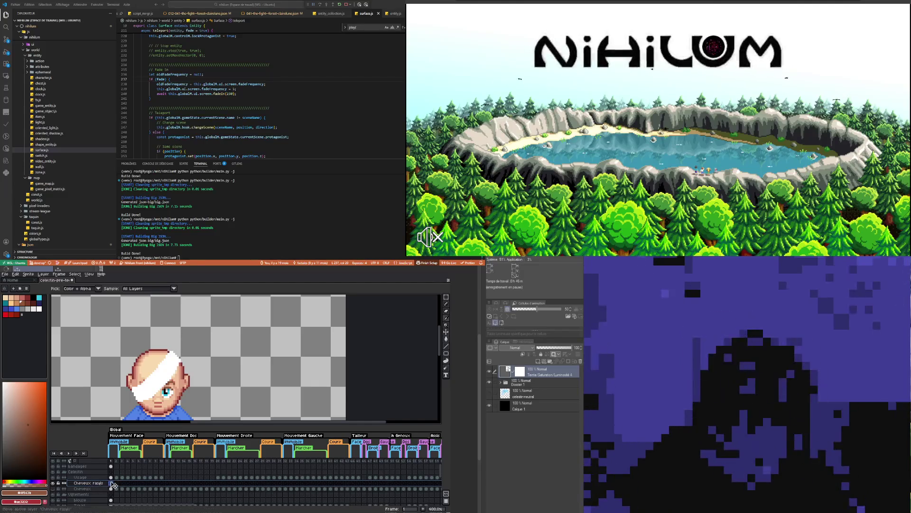
- Draw dark stubble pixels on the bald scalp with the Pencil, undoing unsatisfying strokes
{"action": "key", "text": "b"}
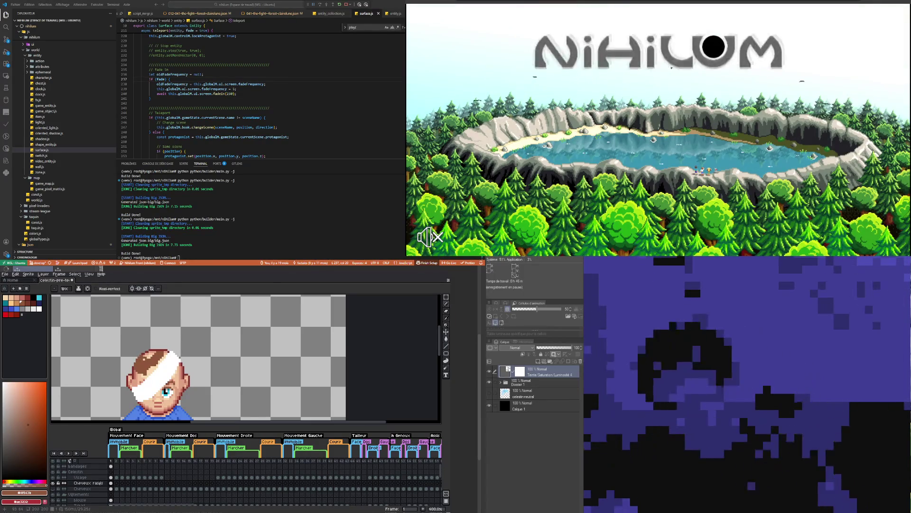
{"action": "key", "text": "ctrl+z"}
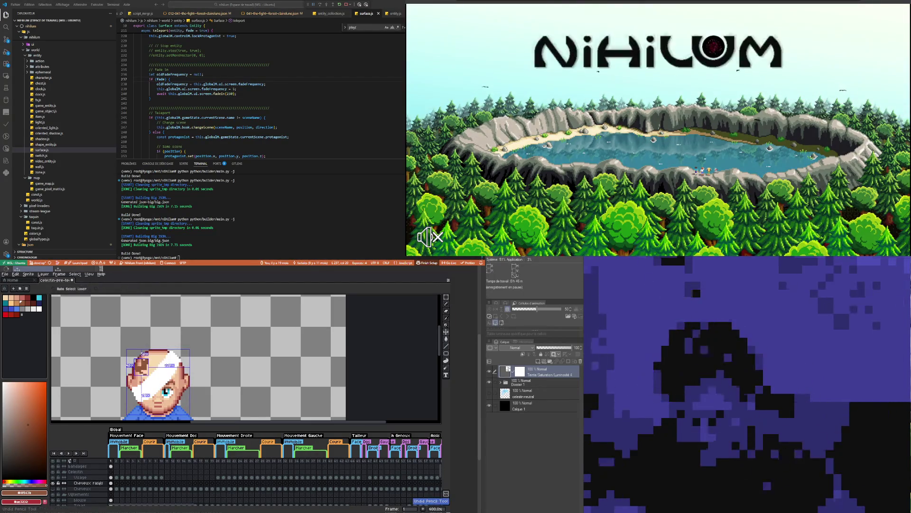
{"action": "left_click_drag", "start_coordinate": [141, 366], "coordinate": [158, 362]}
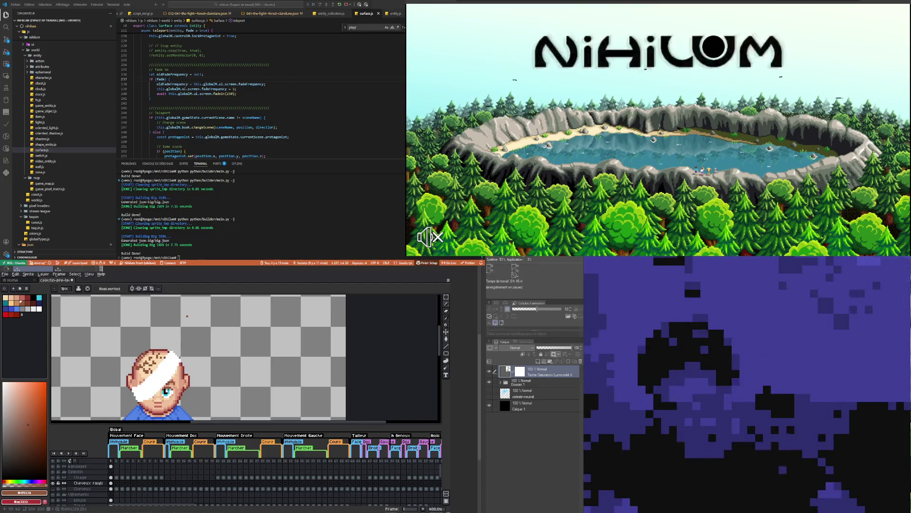
{"action": "key", "text": "ctrl+z"}
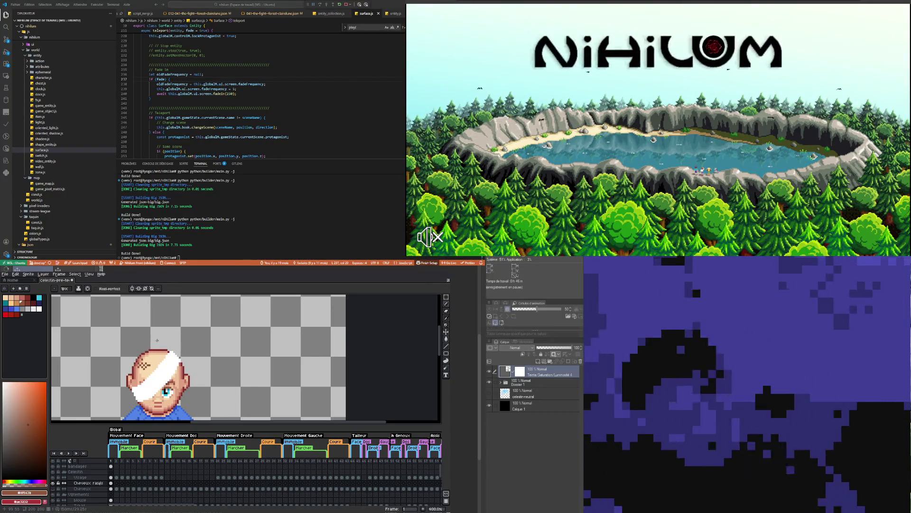
{"action": "key", "text": "ctrl+z"}
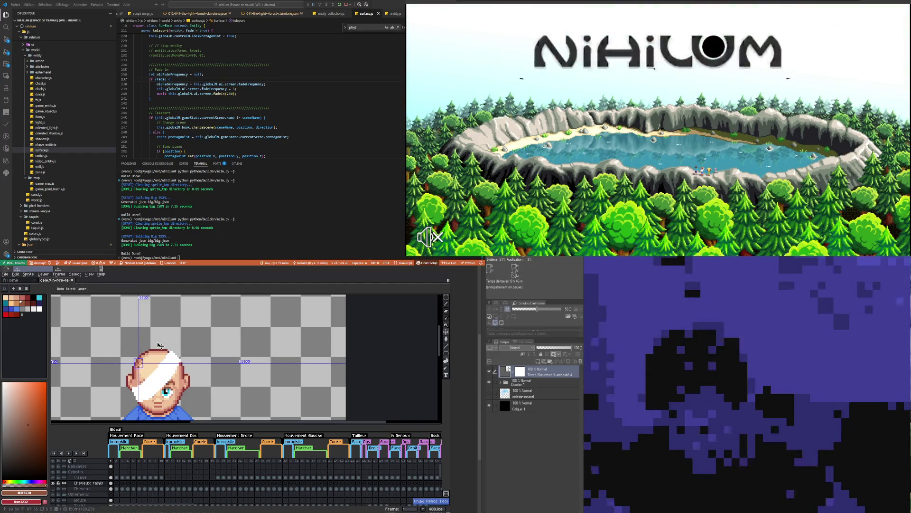
- Undo the last two stubble strokes on the scalp
{"action": "key", "text": "ctrl+z"}
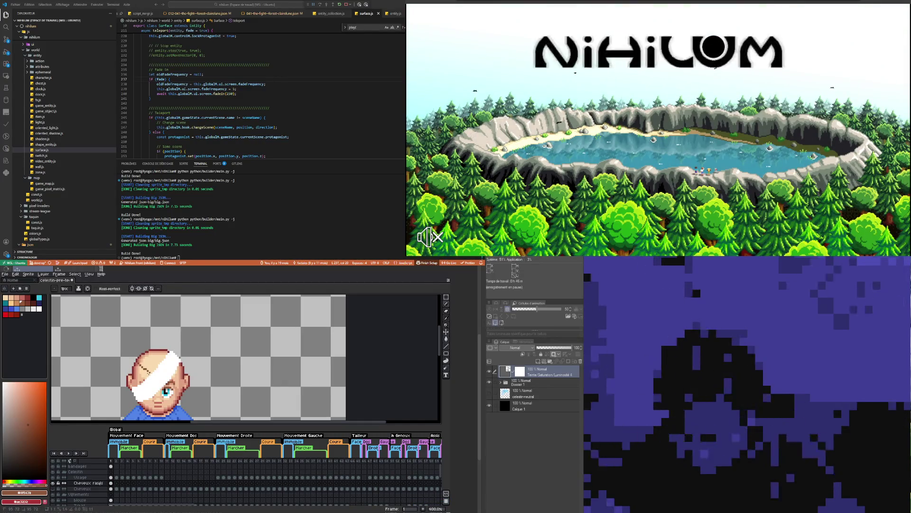
{"action": "key", "text": "ctrl+z"}
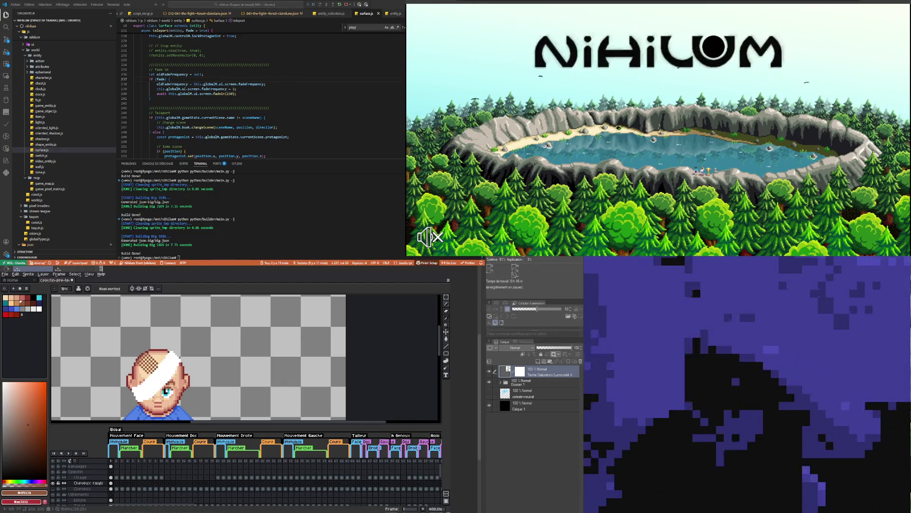
{"action": "scroll", "coordinate": [167, 386], "scroll_direction": "down", "scroll_amount": 7}
{"action": "scroll", "coordinate": [166, 385], "scroll_direction": "up", "scroll_amount": 2}
{"action": "scroll", "coordinate": [163, 379], "scroll_direction": "up", "scroll_amount": 2}
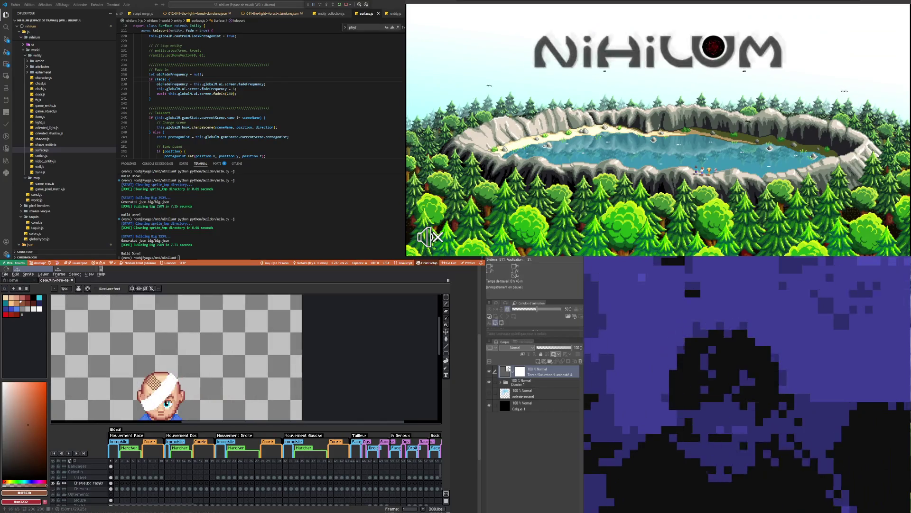
{"action": "scroll", "coordinate": [161, 373], "scroll_direction": "up", "scroll_amount": 2}
{"action": "scroll", "coordinate": [154, 369], "scroll_direction": "up", "scroll_amount": 1}
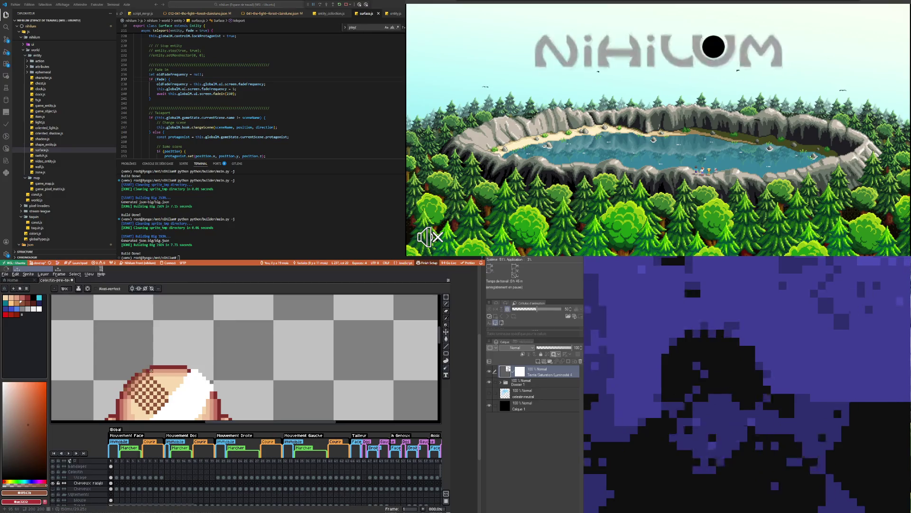
- Dither two diagonal runs of dark brown stubble pixels across the scalp
{"action": "left_click_drag", "start_coordinate": [151, 370], "coordinate": [174, 392]}
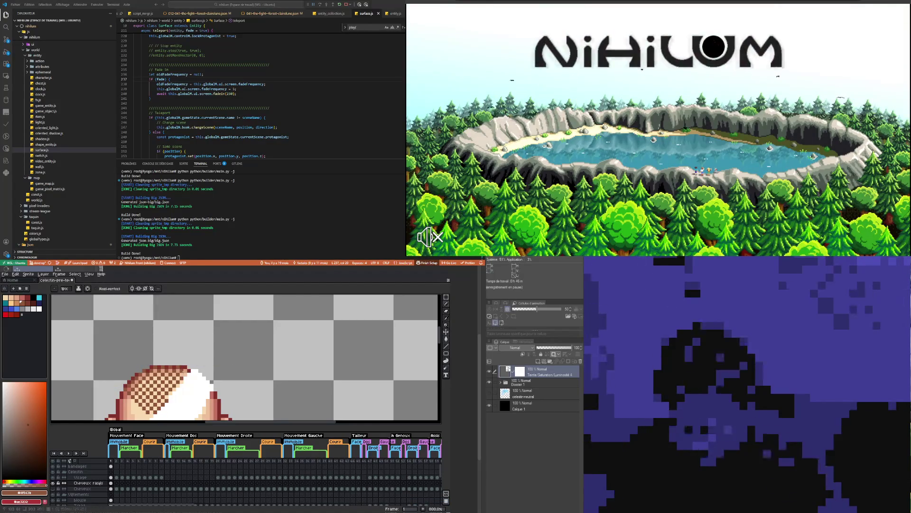
{"action": "scroll", "coordinate": [186, 365], "scroll_direction": "down", "scroll_amount": 3}
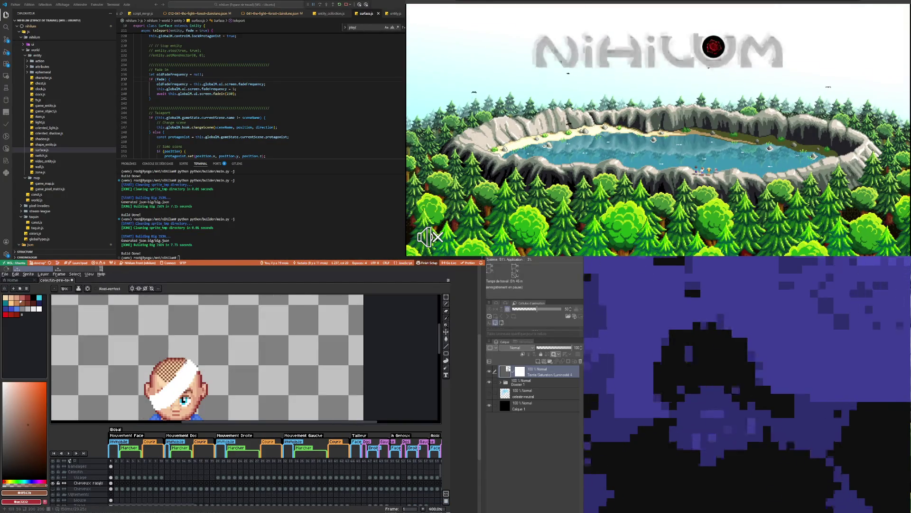
{"action": "scroll", "coordinate": [151, 361], "scroll_direction": "up", "scroll_amount": 2}
{"action": "scroll", "coordinate": [151, 360], "scroll_direction": "up", "scroll_amount": 3}
{"action": "left_click_drag", "start_coordinate": [142, 381], "coordinate": [166, 402]}
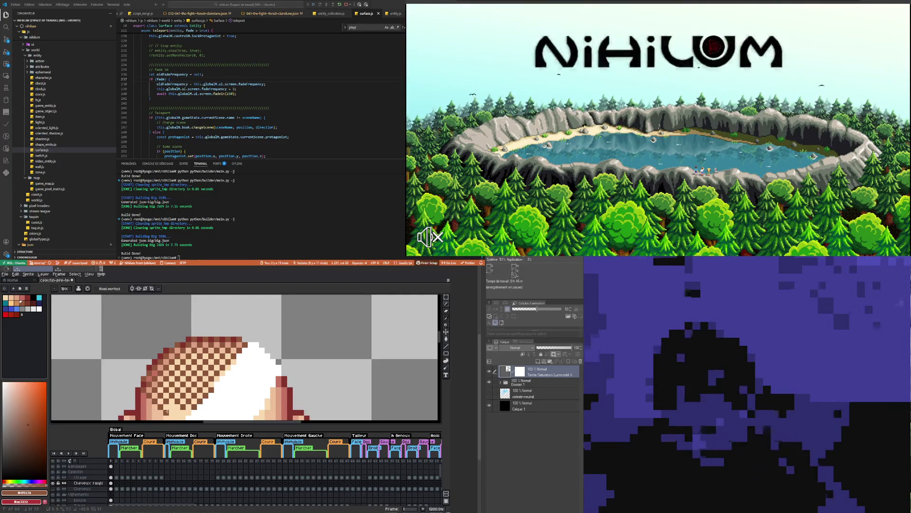
{"action": "scroll", "coordinate": [166, 412], "scroll_direction": "down", "scroll_amount": 3}
{"action": "scroll", "coordinate": [169, 404], "scroll_direction": "down", "scroll_amount": 1}
{"action": "scroll", "coordinate": [171, 393], "scroll_direction": "up", "scroll_amount": 1}
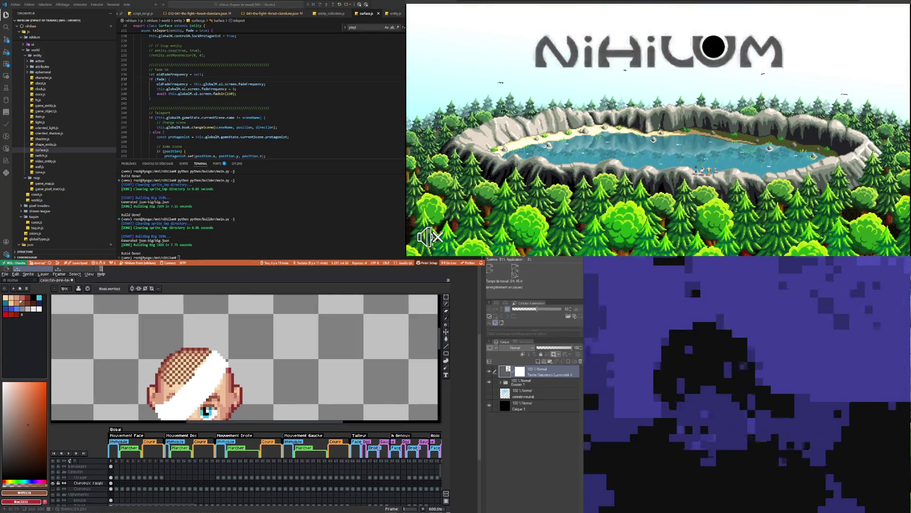
{"action": "scroll", "coordinate": [226, 367], "scroll_direction": "up", "scroll_amount": 3}
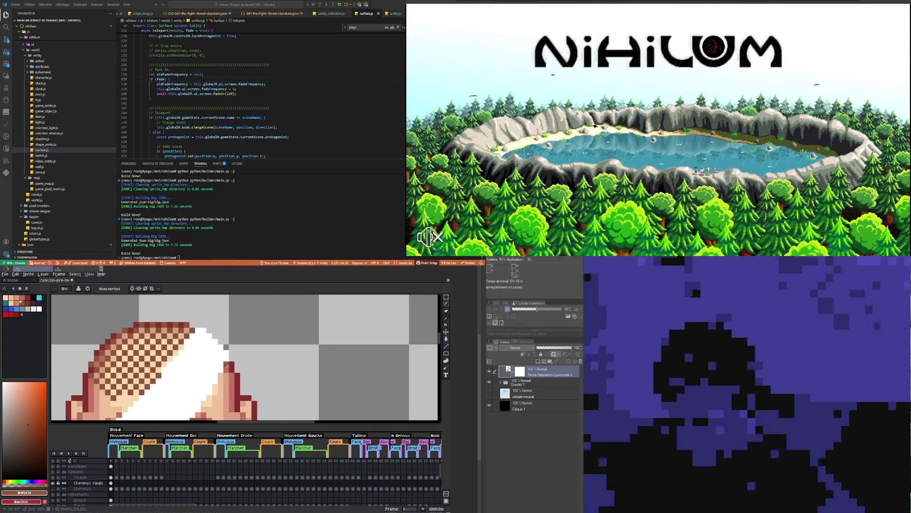
{"action": "scroll", "coordinate": [227, 366], "scroll_direction": "down", "scroll_amount": 3}
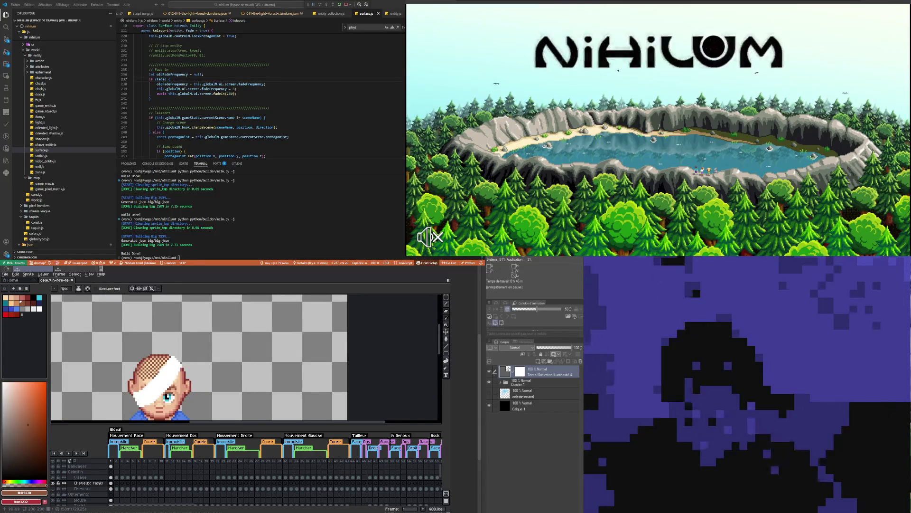
{"action": "scroll", "coordinate": [129, 378], "scroll_direction": "up", "scroll_amount": 3}
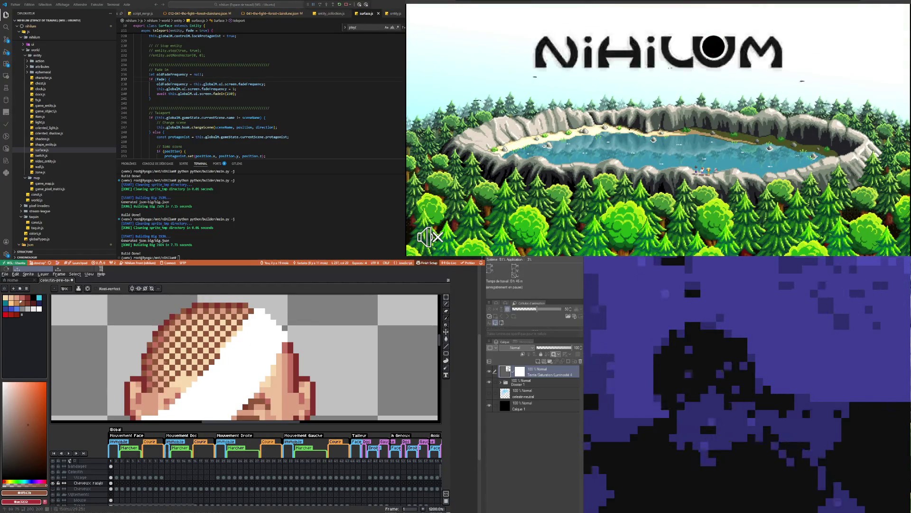
{"action": "scroll", "coordinate": [165, 362], "scroll_direction": "down", "scroll_amount": 5}
{"action": "scroll", "coordinate": [165, 366], "scroll_direction": "up", "scroll_amount": 3}
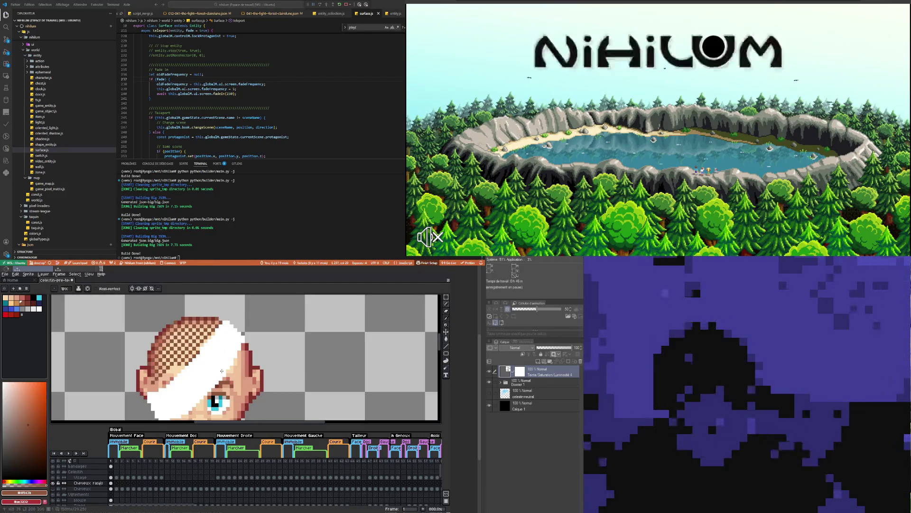
{"action": "scroll", "coordinate": [152, 382], "scroll_direction": "down", "scroll_amount": 3}
- Undo the last stubble stroke on the hair
{"action": "key", "text": "ctrl+z"}
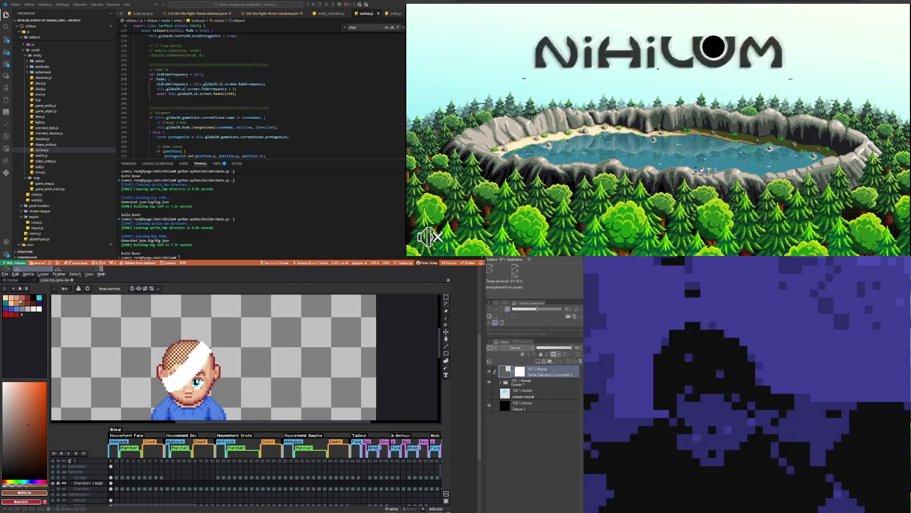
{"action": "scroll", "coordinate": [181, 369], "scroll_direction": "down", "scroll_amount": 2}
{"action": "scroll", "coordinate": [181, 370], "scroll_direction": "down", "scroll_amount": 2}
{"action": "scroll", "coordinate": [181, 369], "scroll_direction": "up", "scroll_amount": 1}
{"action": "scroll", "coordinate": [179, 371], "scroll_direction": "up", "scroll_amount": 2}
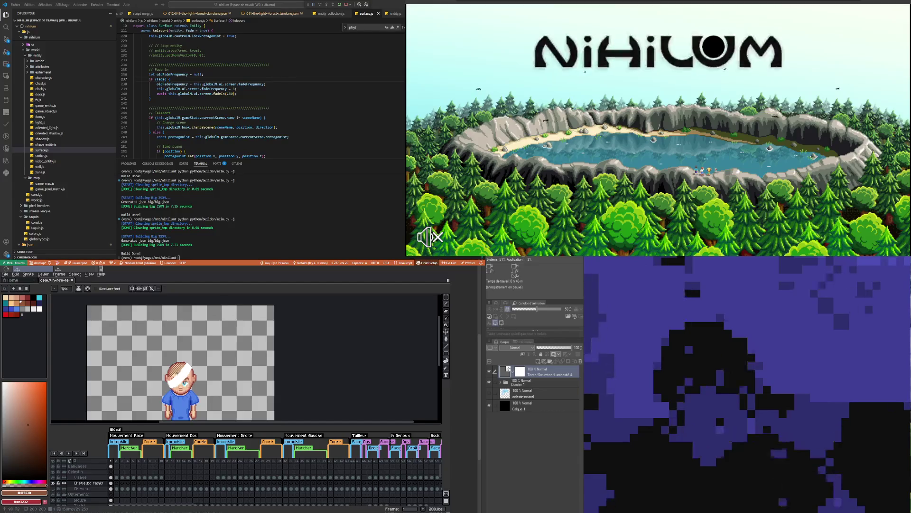
{"action": "scroll", "coordinate": [178, 372], "scroll_direction": "up", "scroll_amount": 2}
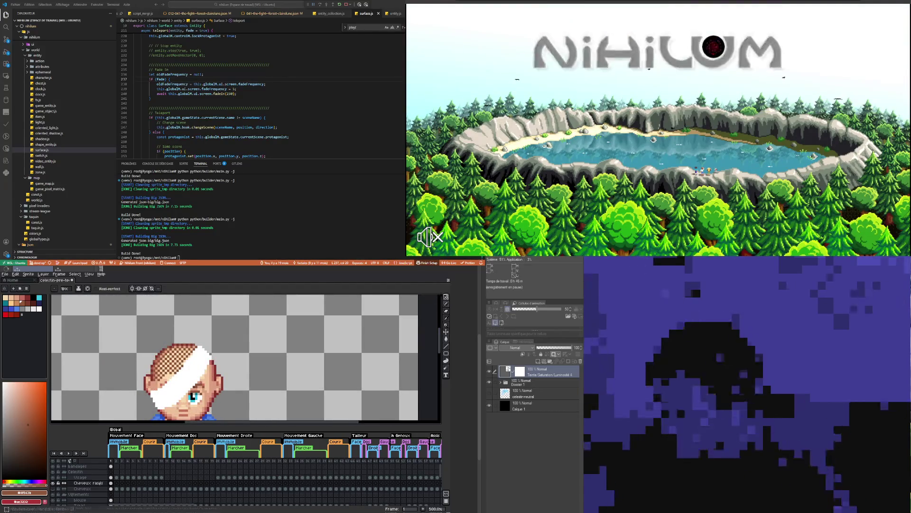
- Shift the layer's content with the Move tool
{"action": "key", "text": "v"}
{"action": "left_click_drag", "start_coordinate": [138, 332], "coordinate": [224, 386]}
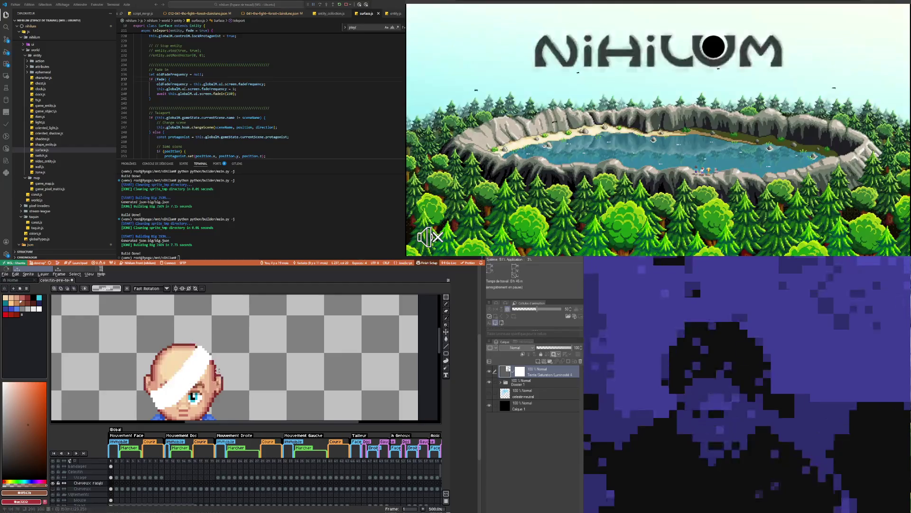
{"action": "scroll", "coordinate": [169, 352], "scroll_direction": "up", "scroll_amount": 4}
- Scatter single dark stubble pixels over the scalp with the Pencil, undoing the last stroke
{"action": "key", "text": "b"}
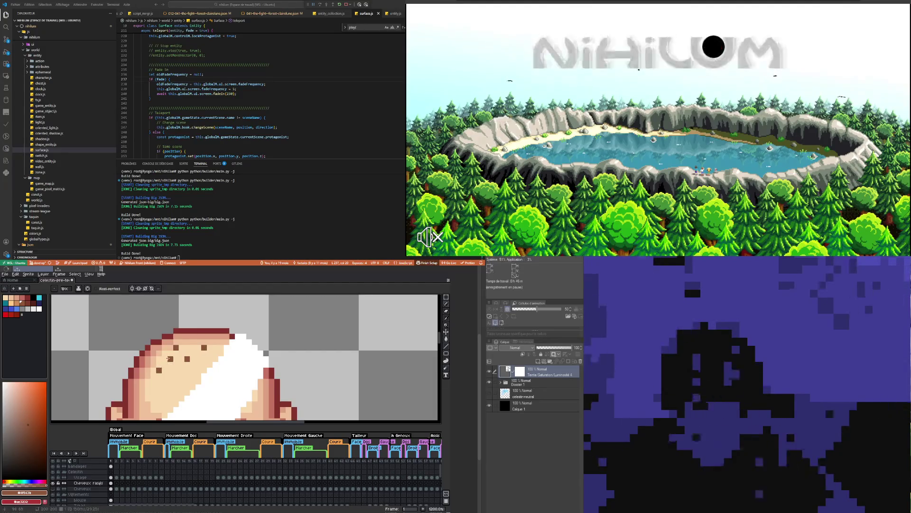
{"action": "scroll", "coordinate": [168, 358], "scroll_direction": "down", "scroll_amount": 2}
{"action": "scroll", "coordinate": [181, 376], "scroll_direction": "down", "scroll_amount": 1}
{"action": "scroll", "coordinate": [177, 365], "scroll_direction": "up", "scroll_amount": 1}
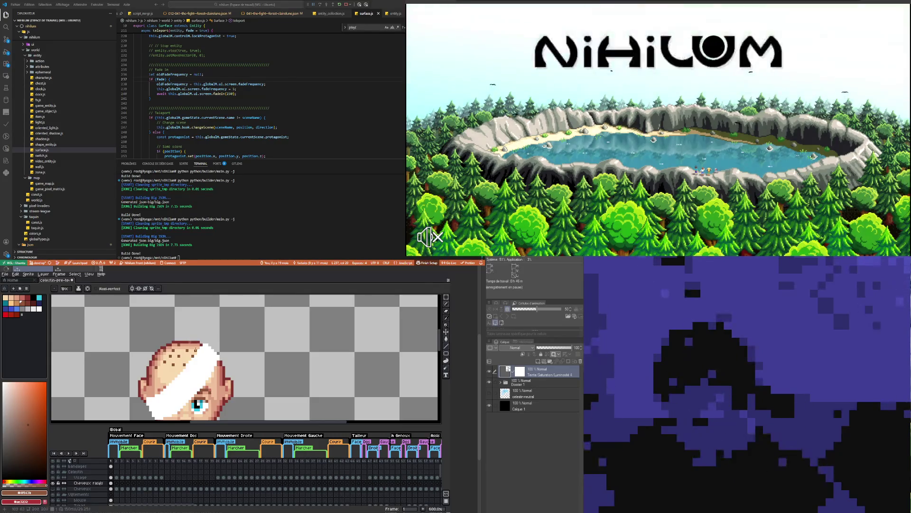
{"action": "scroll", "coordinate": [207, 361], "scroll_direction": "down", "scroll_amount": 3}
{"action": "scroll", "coordinate": [206, 360], "scroll_direction": "up", "scroll_amount": 3}
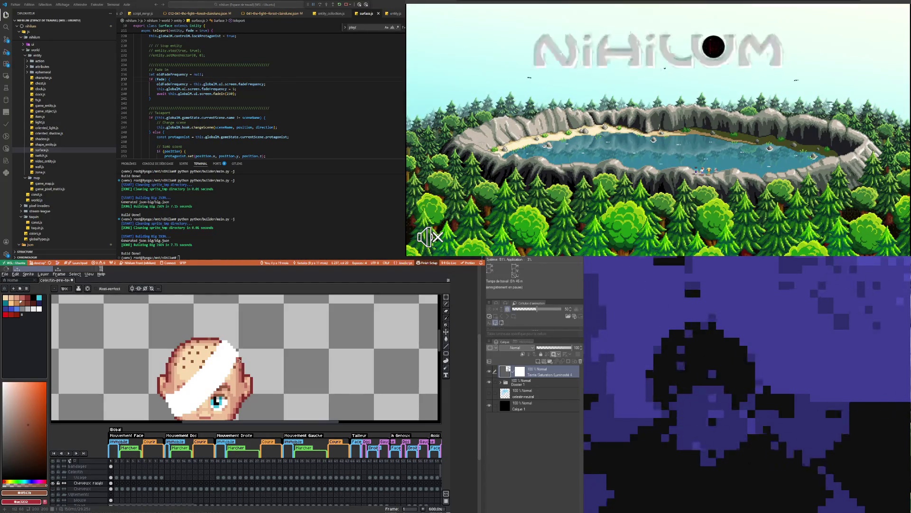
{"action": "scroll", "coordinate": [231, 378], "scroll_direction": "down", "scroll_amount": 3}
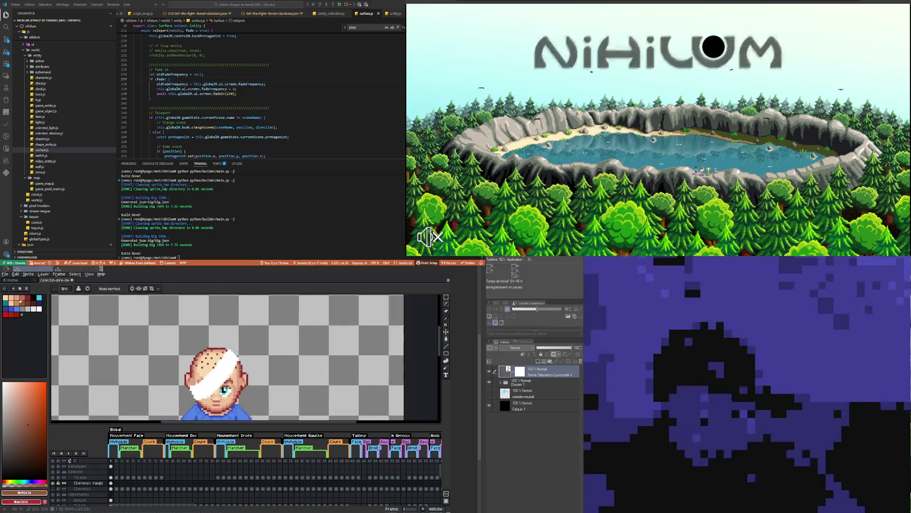
{"action": "scroll", "coordinate": [231, 378], "scroll_direction": "down", "scroll_amount": 1}
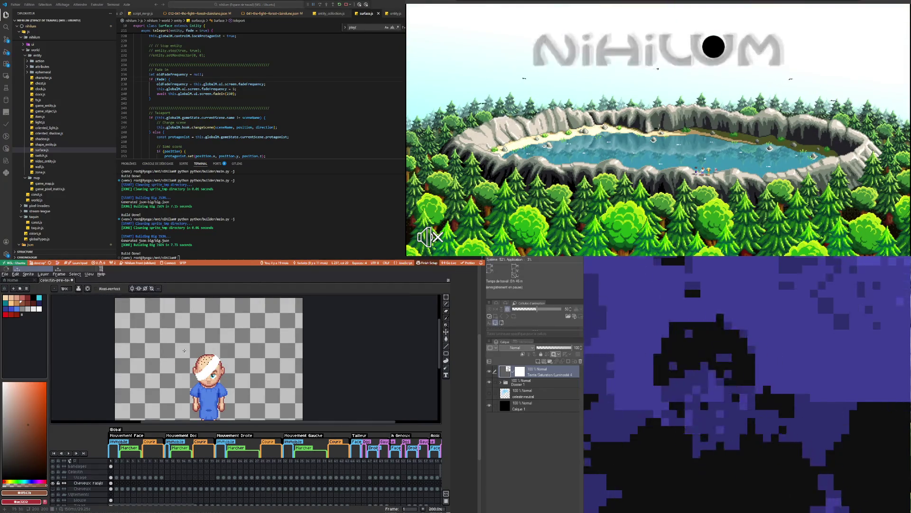
{"action": "scroll", "coordinate": [203, 355], "scroll_direction": "up", "scroll_amount": 2}
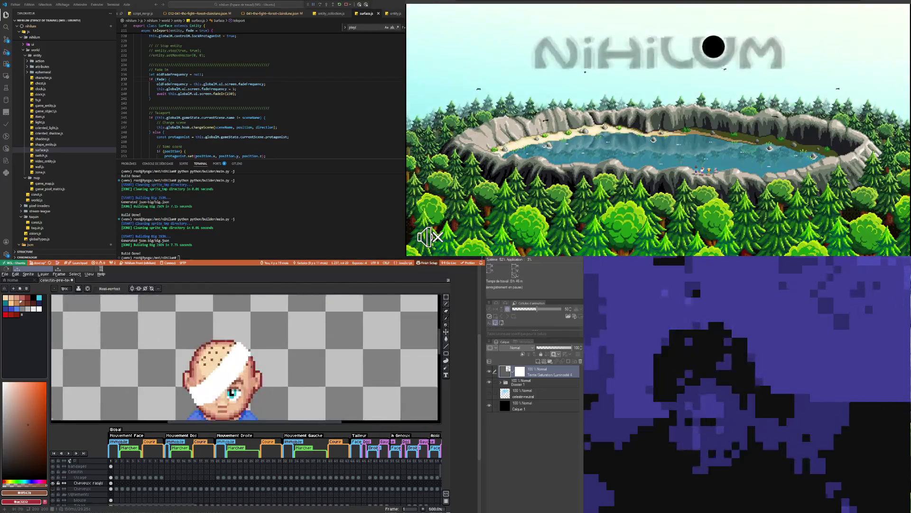
{"action": "scroll", "coordinate": [202, 355], "scroll_direction": "up", "scroll_amount": 3}
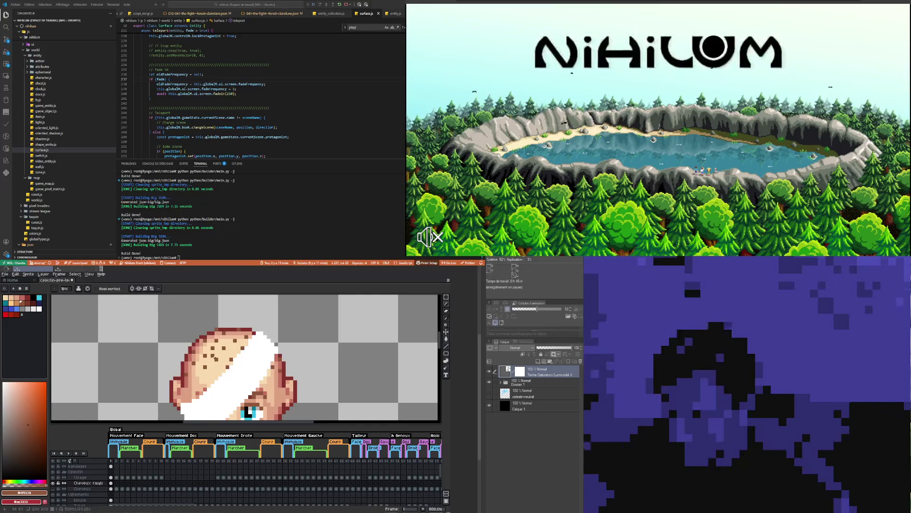
{"action": "scroll", "coordinate": [238, 326], "scroll_direction": "down", "scroll_amount": 3}
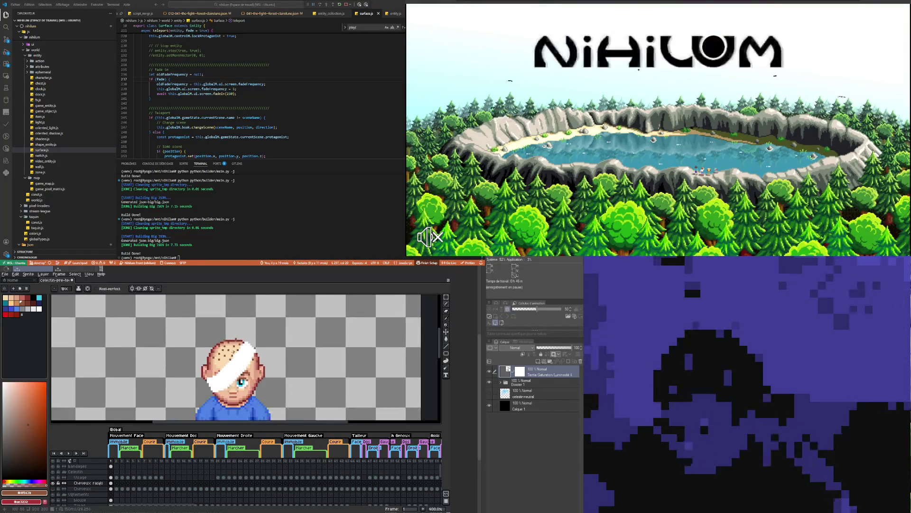
{"action": "scroll", "coordinate": [228, 338], "scroll_direction": "up", "scroll_amount": 3}
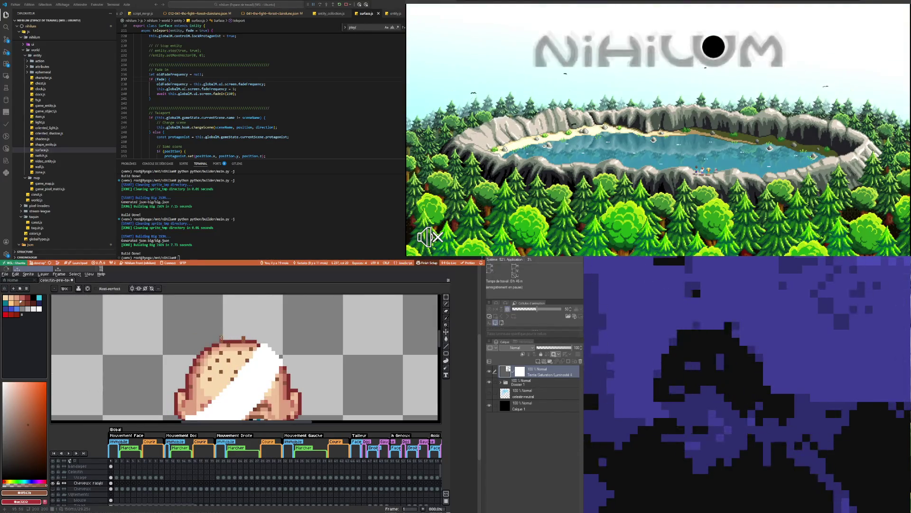
{"action": "scroll", "coordinate": [221, 338], "scroll_direction": "down", "scroll_amount": 2}
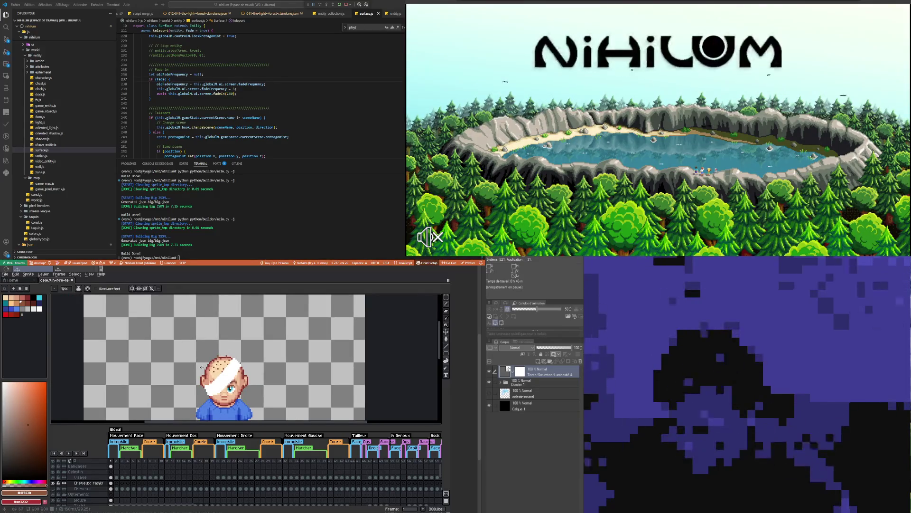
{"action": "scroll", "coordinate": [208, 360], "scroll_direction": "up", "scroll_amount": 3}
{"action": "scroll", "coordinate": [209, 361], "scroll_direction": "up", "scroll_amount": 1}
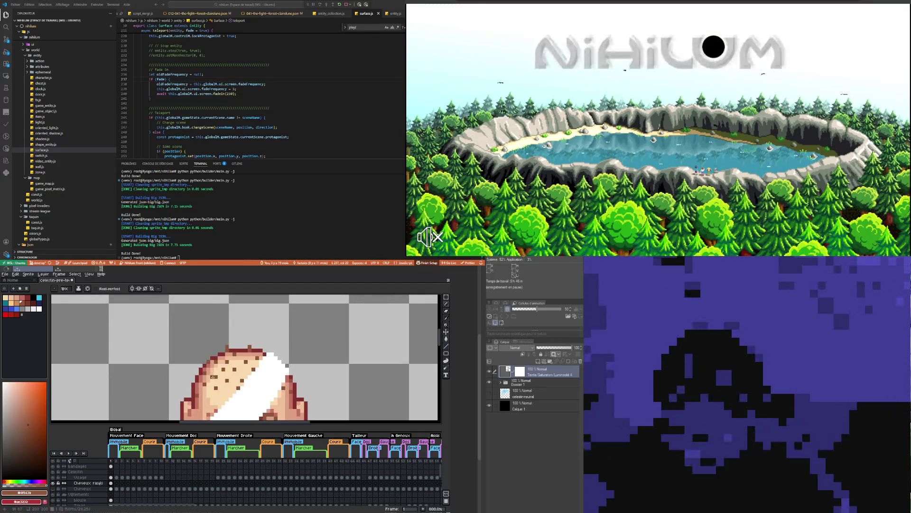
{"action": "scroll", "coordinate": [213, 376], "scroll_direction": "down", "scroll_amount": 4}
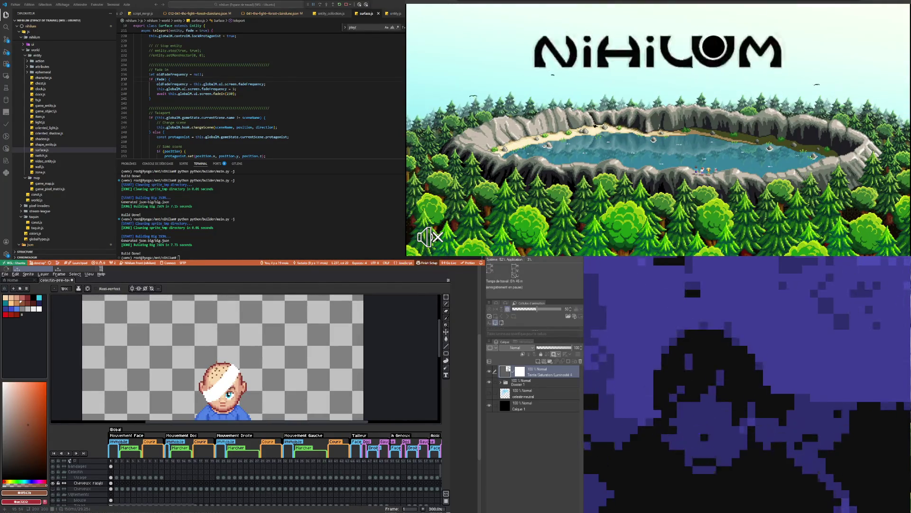
{"action": "scroll", "coordinate": [220, 382], "scroll_direction": "up", "scroll_amount": 3}
{"action": "key", "text": "ctrl+z"}
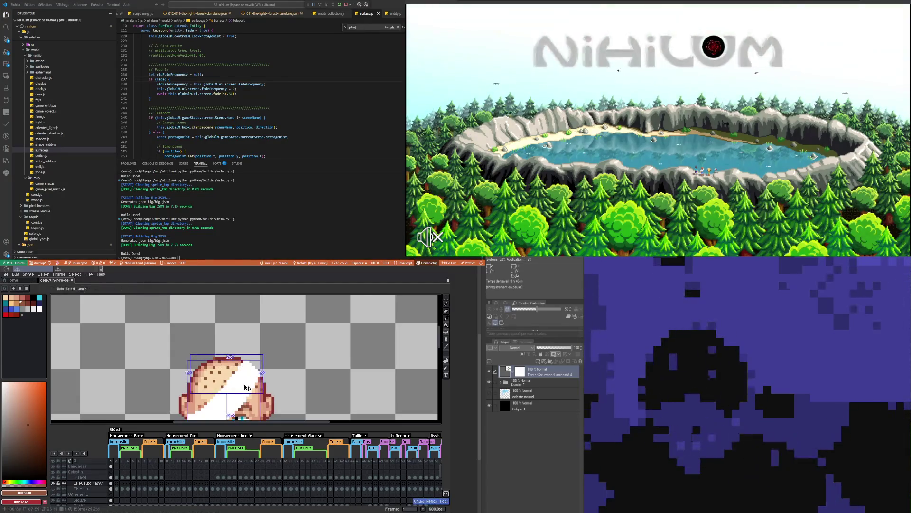
- Scatter more single dark stubble dots across the scalp, zooming to check the sprite
{"action": "scroll", "coordinate": [198, 369], "scroll_direction": "down", "scroll_amount": 2}
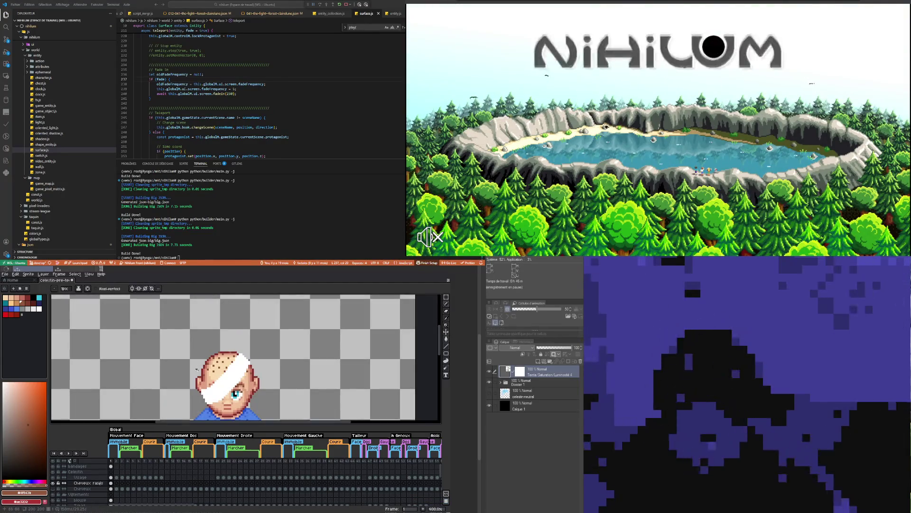
{"action": "scroll", "coordinate": [198, 369], "scroll_direction": "up", "scroll_amount": 3}
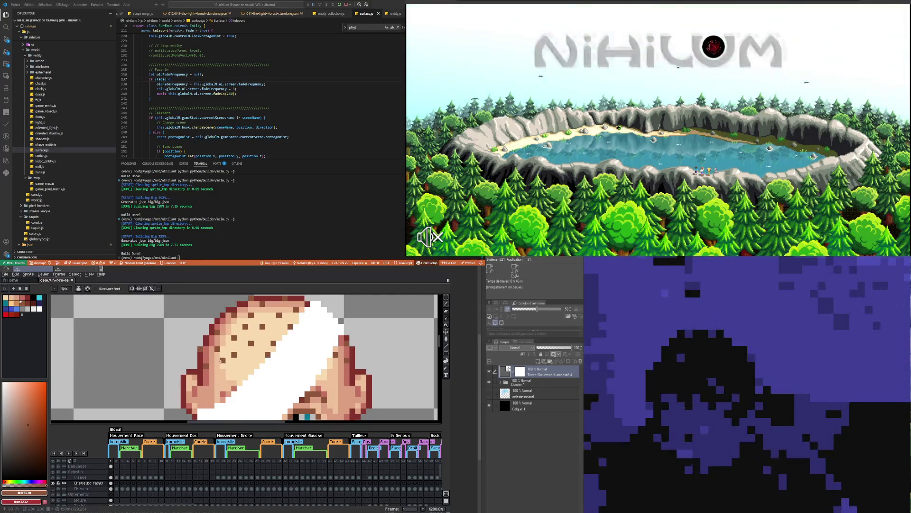
{"action": "scroll", "coordinate": [253, 355], "scroll_direction": "down", "scroll_amount": 3}
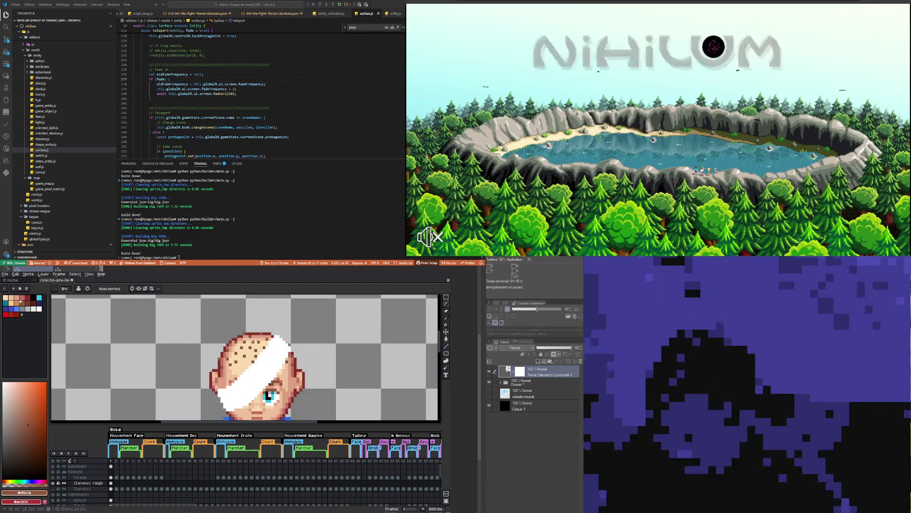
{"action": "scroll", "coordinate": [253, 342], "scroll_direction": "down", "scroll_amount": 4}
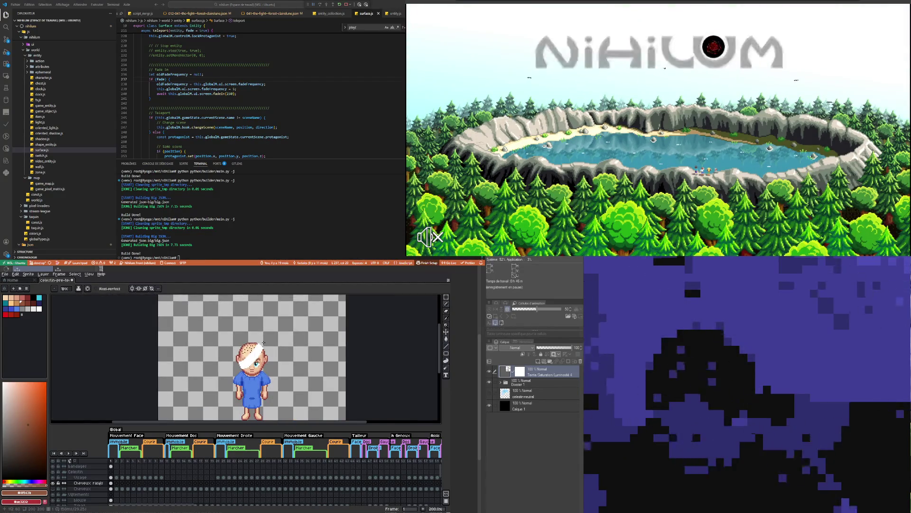
{"action": "scroll", "coordinate": [263, 343], "scroll_direction": "up", "scroll_amount": 2}
{"action": "scroll", "coordinate": [264, 343], "scroll_direction": "up", "scroll_amount": 2}
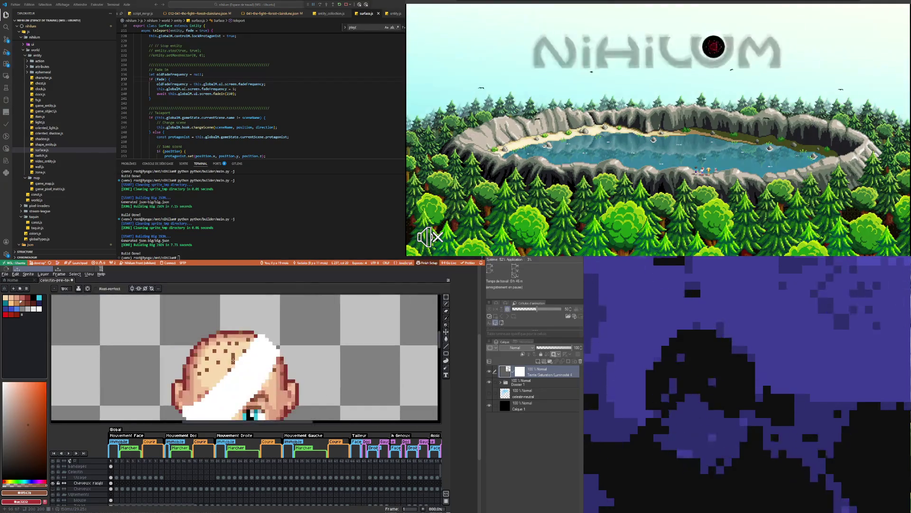
{"action": "scroll", "coordinate": [229, 354], "scroll_direction": "up", "scroll_amount": 1}
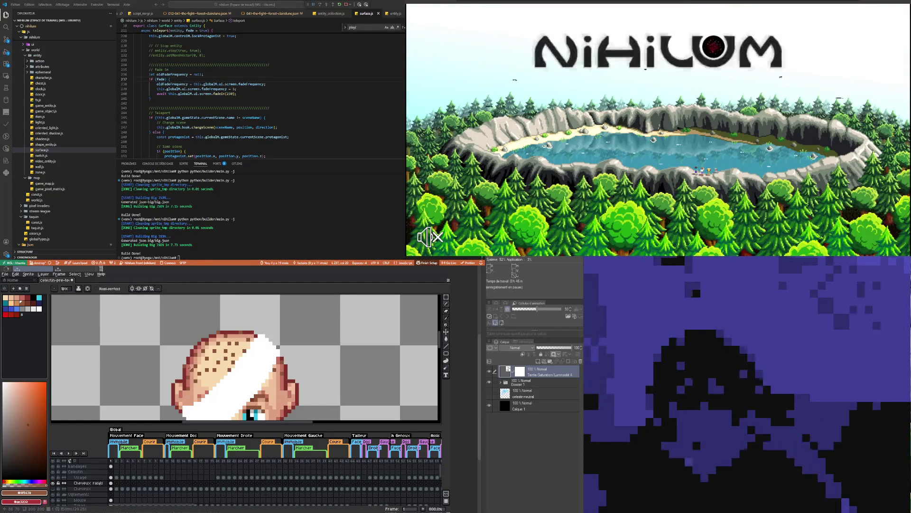
{"action": "scroll", "coordinate": [191, 367], "scroll_direction": "down", "scroll_amount": 2}
{"action": "scroll", "coordinate": [191, 367], "scroll_direction": "down", "scroll_amount": 2}
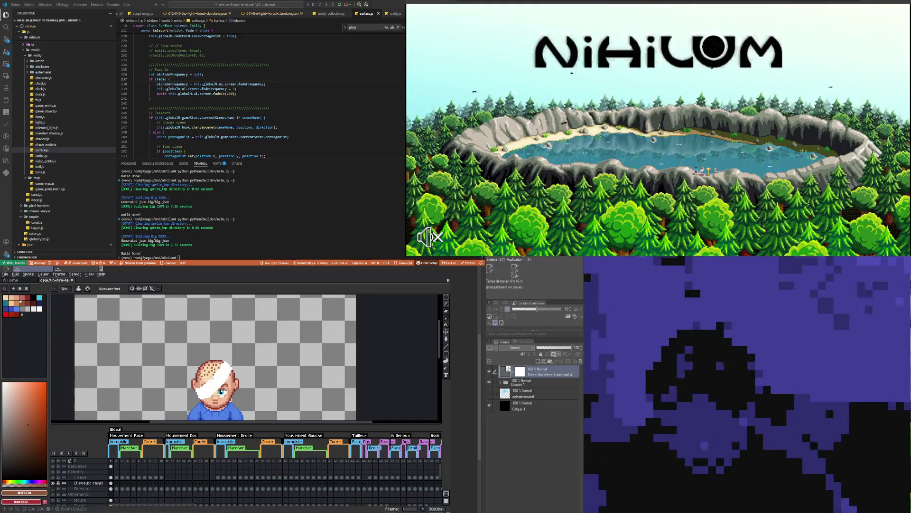
{"action": "scroll", "coordinate": [206, 377], "scroll_direction": "up", "scroll_amount": 3}
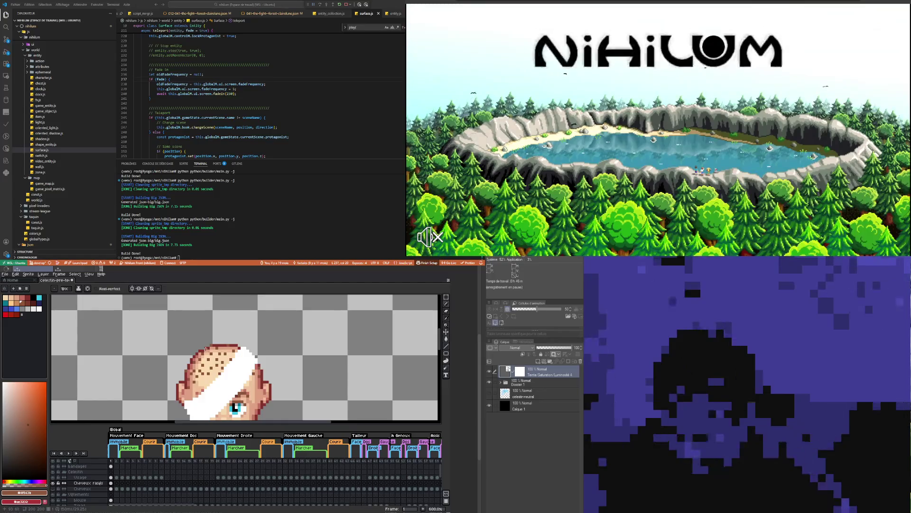
{"action": "scroll", "coordinate": [197, 354], "scroll_direction": "down", "scroll_amount": 4}
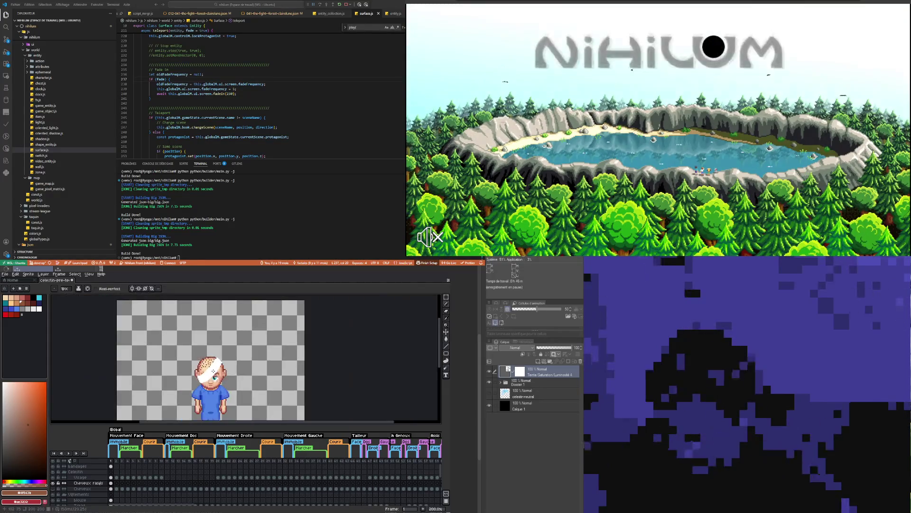
{"action": "scroll", "coordinate": [200, 365], "scroll_direction": "up", "scroll_amount": 4}
{"action": "scroll", "coordinate": [199, 366], "scroll_direction": "up", "scroll_amount": 3}
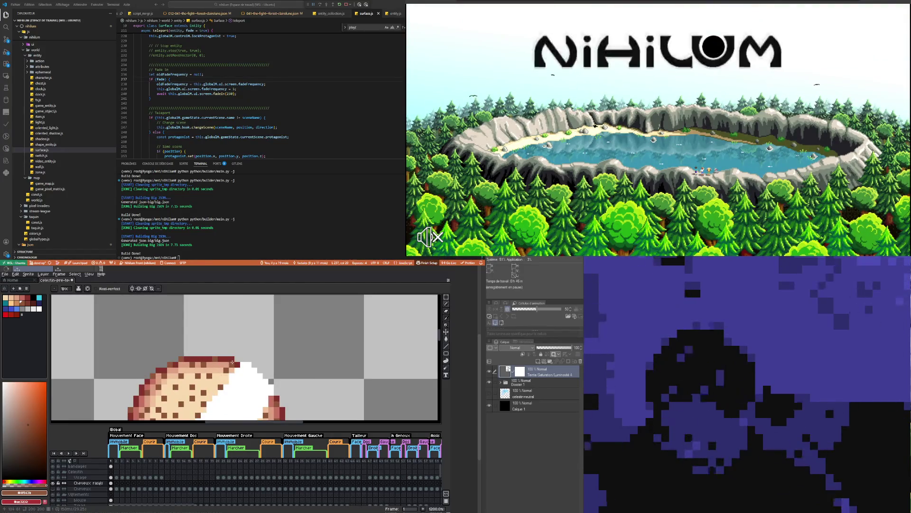
{"action": "key", "text": "ctrl+z"}
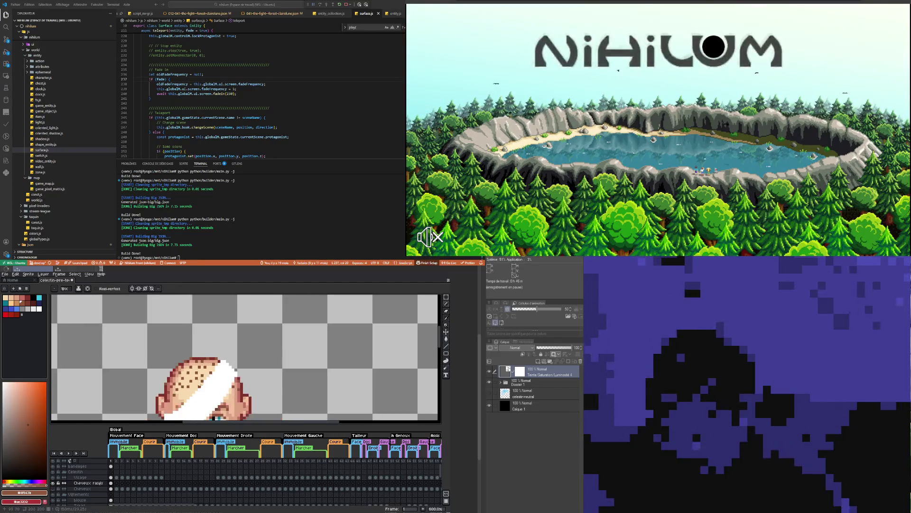
{"action": "key", "text": "ctrl+z"}
{"action": "scroll", "coordinate": [192, 382], "scroll_direction": "down", "scroll_amount": 3}
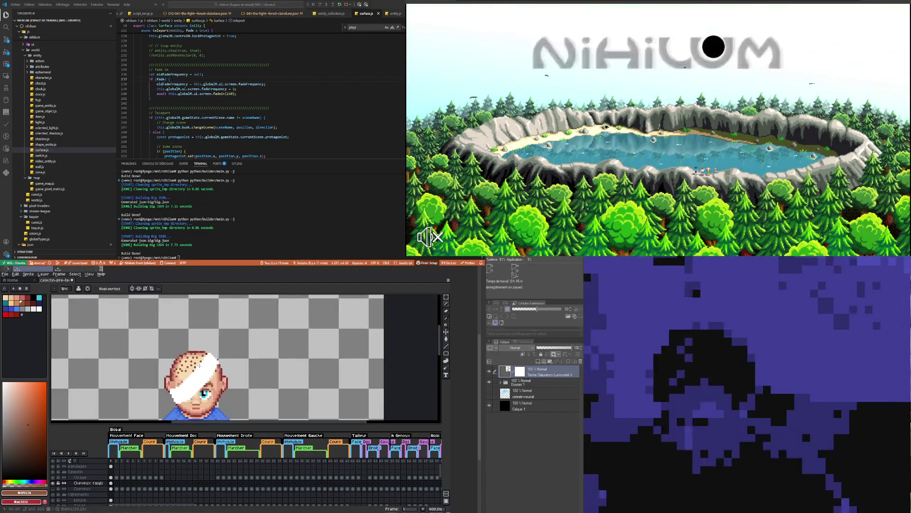
{"action": "scroll", "coordinate": [204, 362], "scroll_direction": "up", "scroll_amount": 2}
{"action": "scroll", "coordinate": [204, 363], "scroll_direction": "up", "scroll_amount": 1}
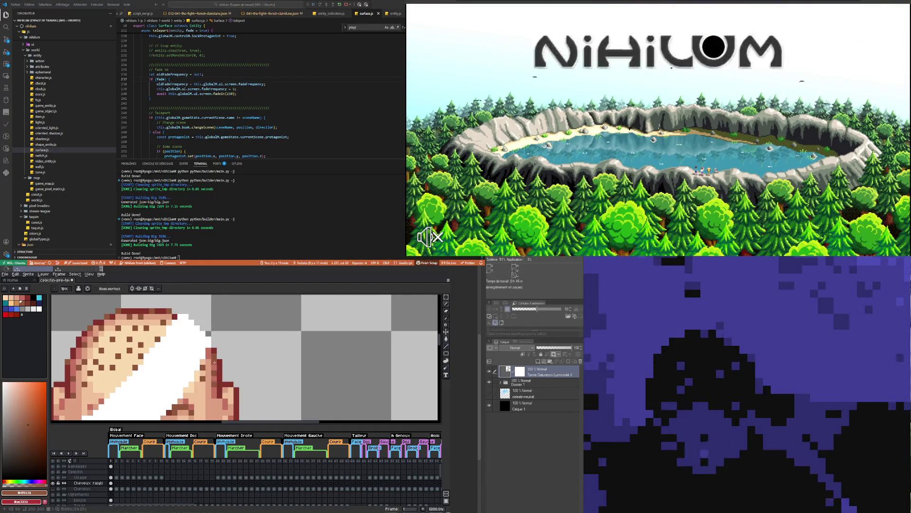
{"action": "scroll", "coordinate": [215, 363], "scroll_direction": "down", "scroll_amount": 5}
{"action": "scroll", "coordinate": [213, 372], "scroll_direction": "up", "scroll_amount": 5}
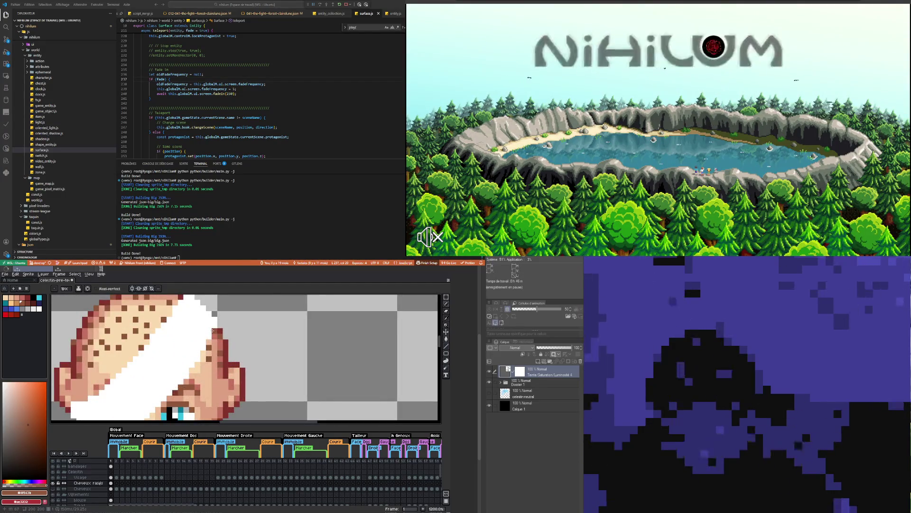
{"action": "scroll", "coordinate": [209, 336], "scroll_direction": "down", "scroll_amount": 2}
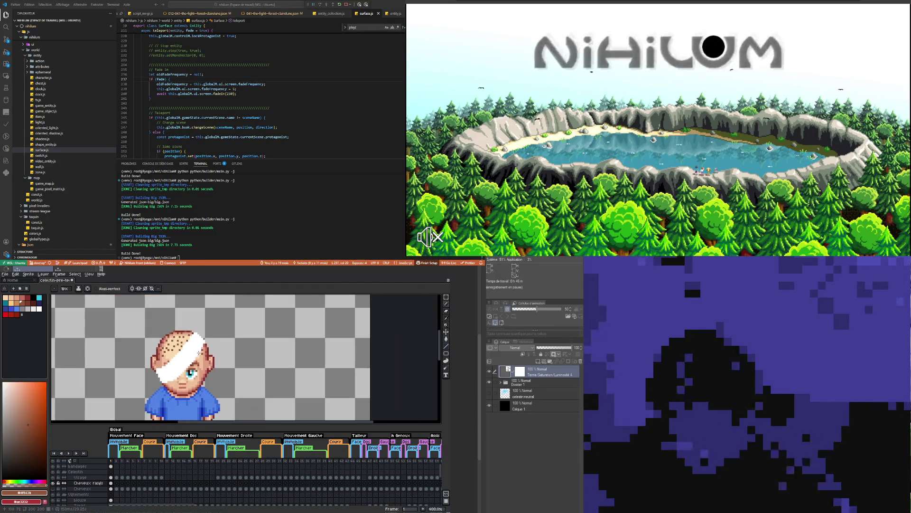
{"action": "scroll", "coordinate": [190, 334], "scroll_direction": "up", "scroll_amount": 2}
{"action": "scroll", "coordinate": [190, 333], "scroll_direction": "down", "scroll_amount": 2}
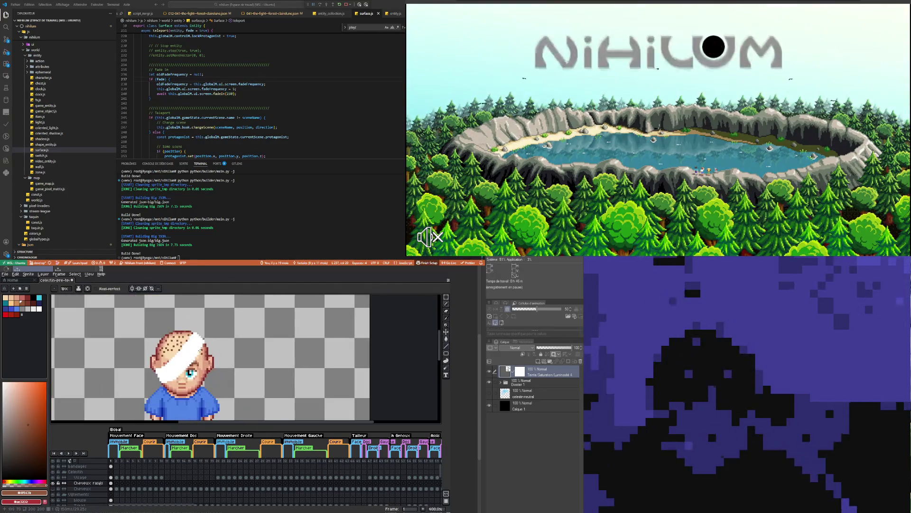
{"action": "scroll", "coordinate": [190, 334], "scroll_direction": "up", "scroll_amount": 2}
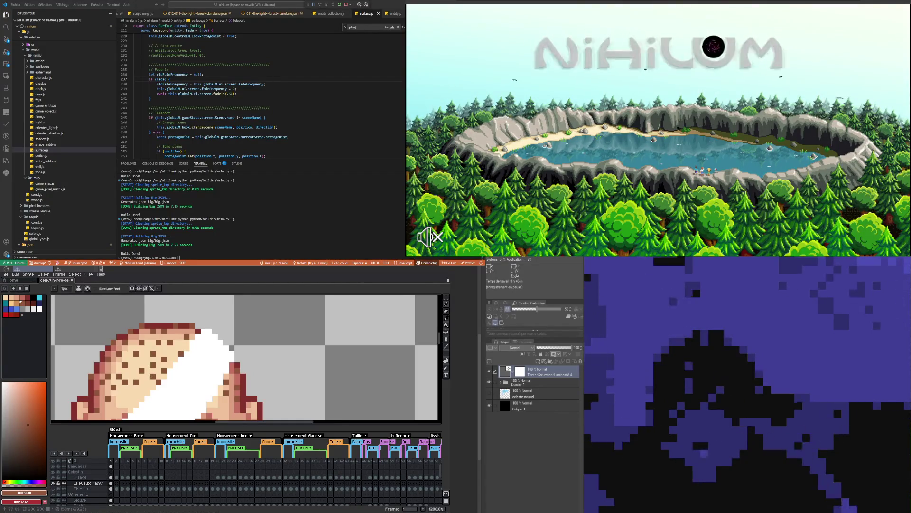
{"action": "scroll", "coordinate": [151, 376], "scroll_direction": "down", "scroll_amount": 6}
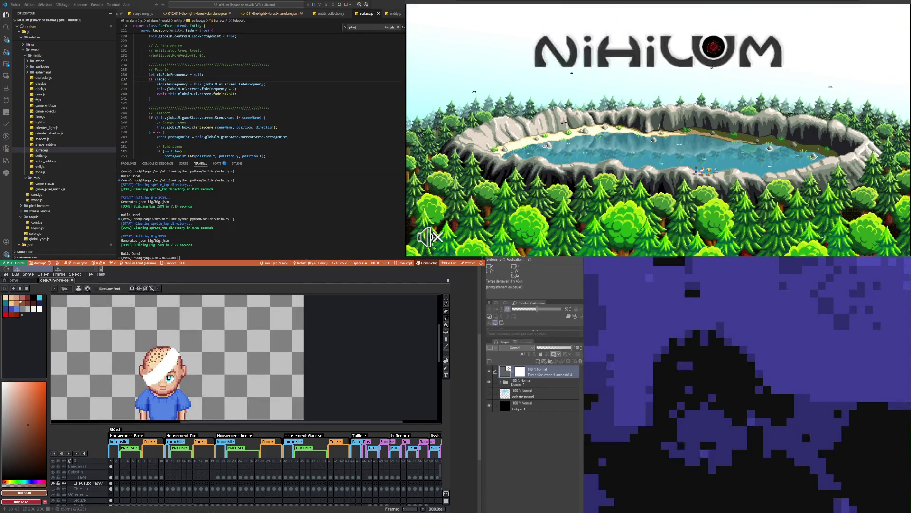
- Pick the skin colour #cd8d54 with the Eyedropper and hide the Cheveux hair layer
{"action": "scroll", "coordinate": [161, 349], "scroll_direction": "down", "scroll_amount": 2}
{"action": "scroll", "coordinate": [113, 354], "scroll_direction": "up", "scroll_amount": 1}
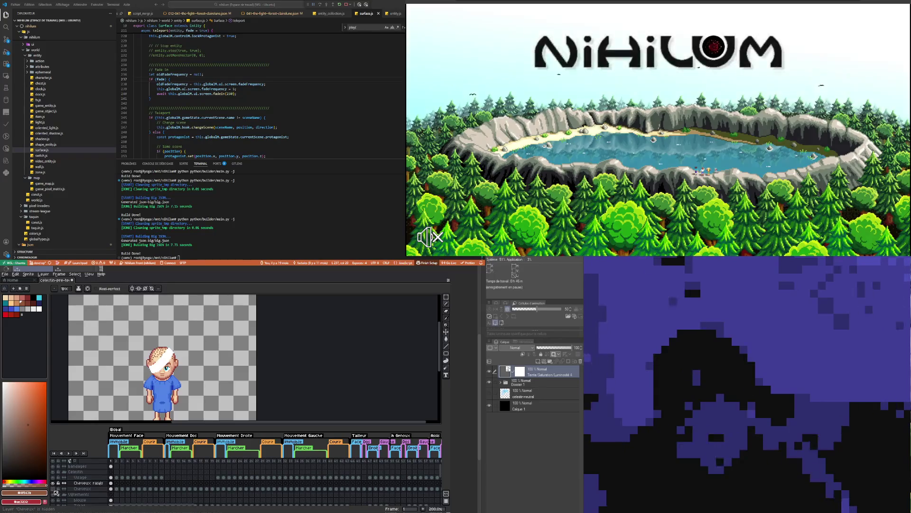
{"action": "scroll", "coordinate": [154, 354], "scroll_direction": "up", "scroll_amount": 3}
{"action": "key", "text": "i"}
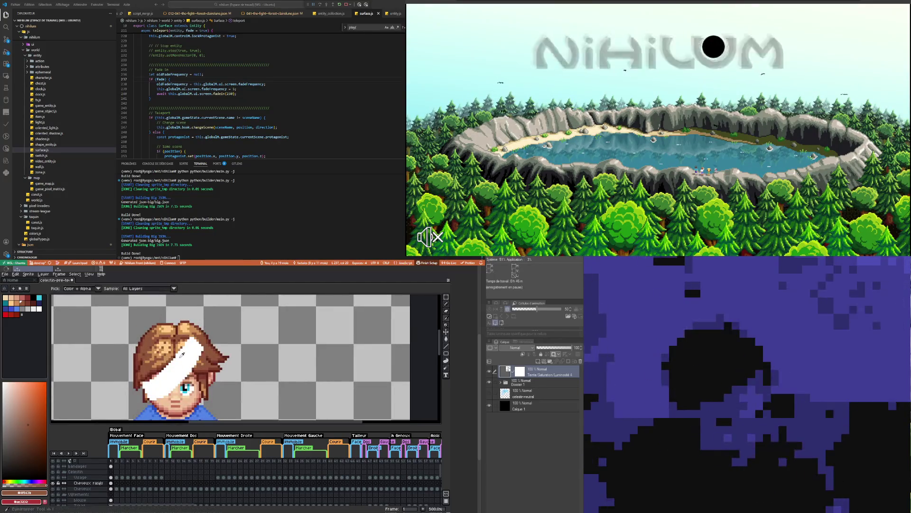
{"action": "left_click", "coordinate": [170, 355]}
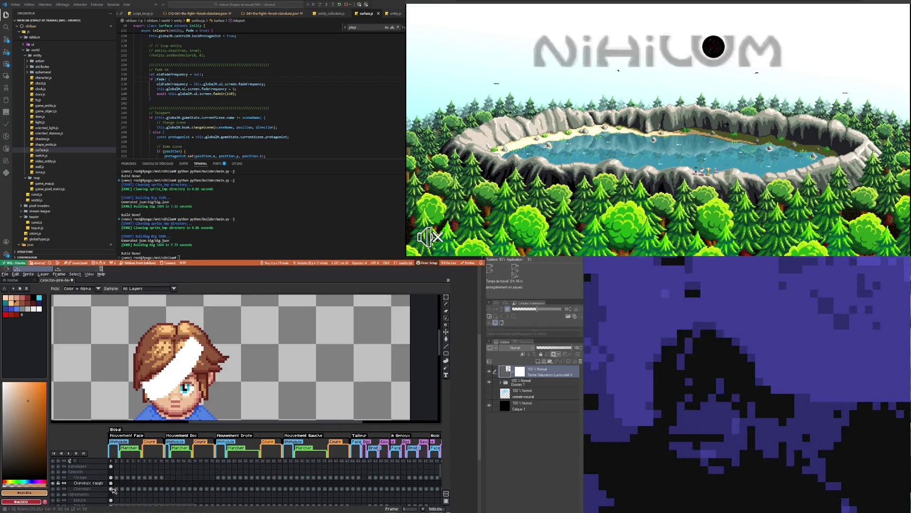
{"action": "left_click", "coordinate": [53, 489]}
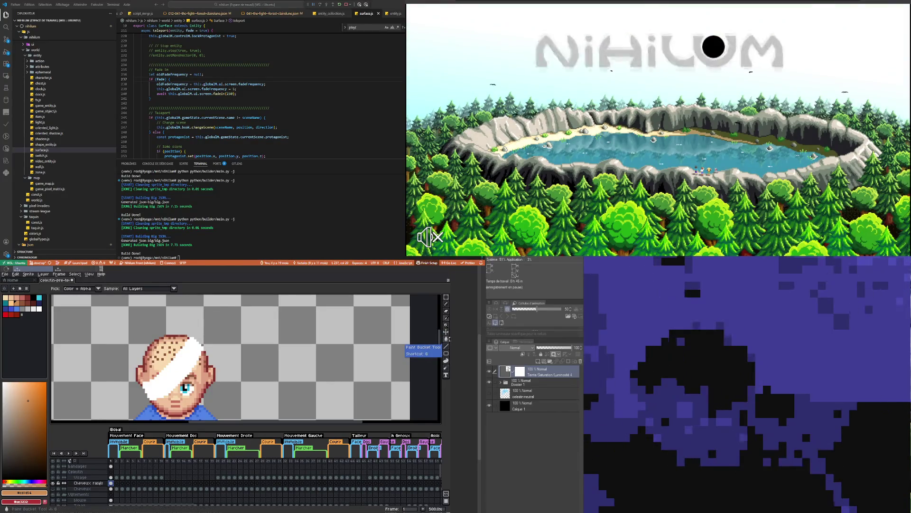
{"action": "left_click", "coordinate": [447, 338]}
{"action": "scroll", "coordinate": [158, 343], "scroll_direction": "up", "scroll_amount": 4}
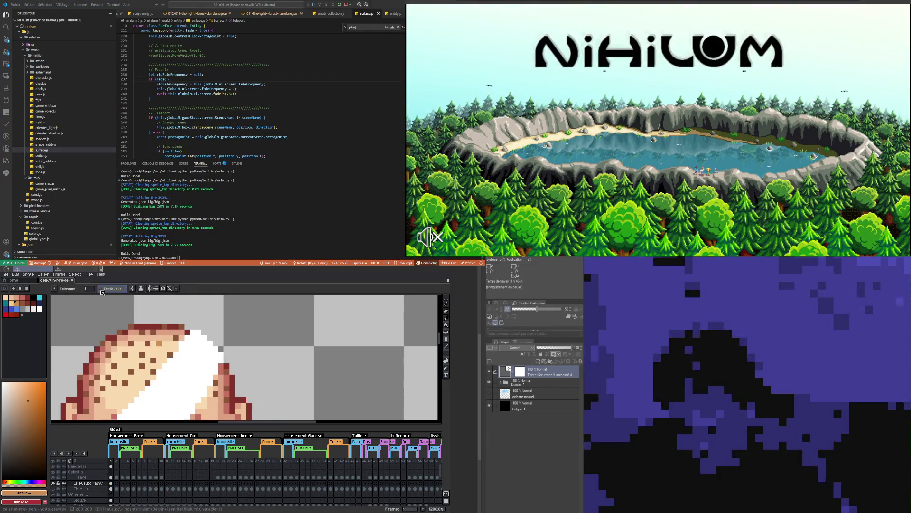
{"action": "left_click", "coordinate": [148, 343]}
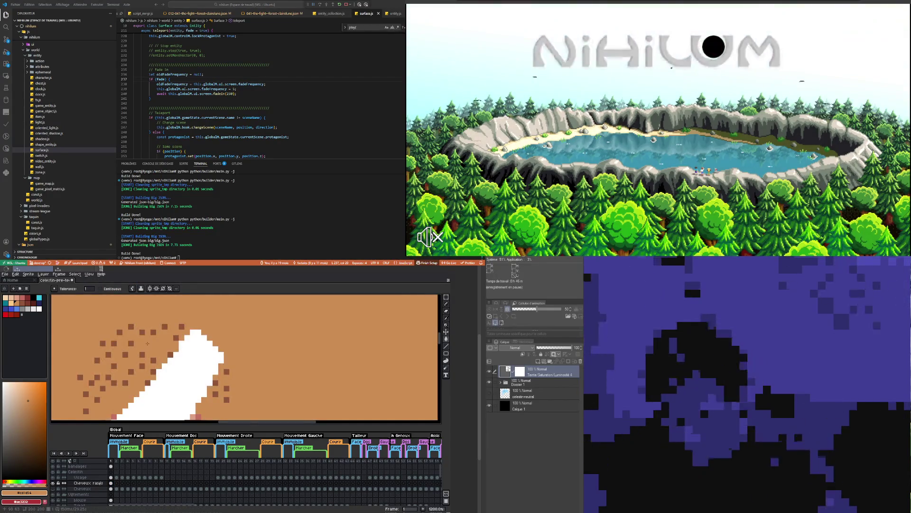
{"action": "key", "text": "ctrl+z"}
{"action": "scroll", "coordinate": [152, 342], "scroll_direction": "down", "scroll_amount": 4}
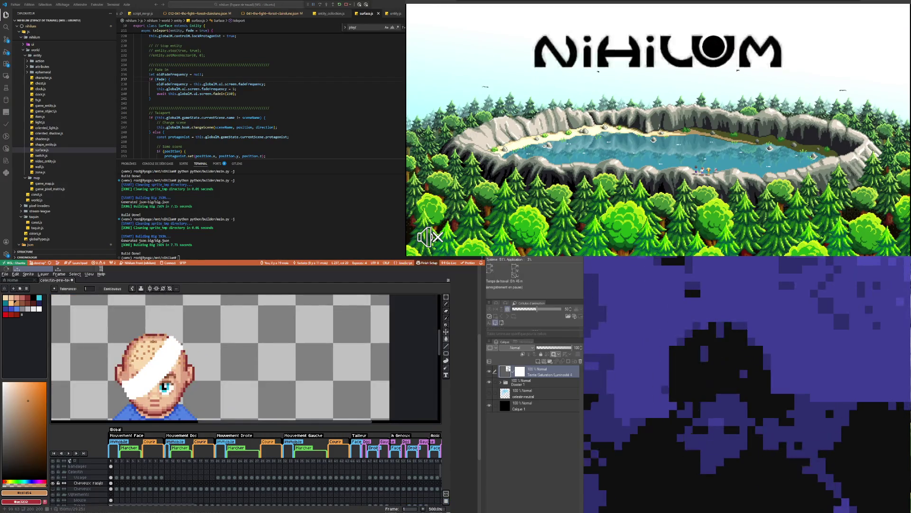
{"action": "scroll", "coordinate": [154, 341], "scroll_direction": "up", "scroll_amount": 1}
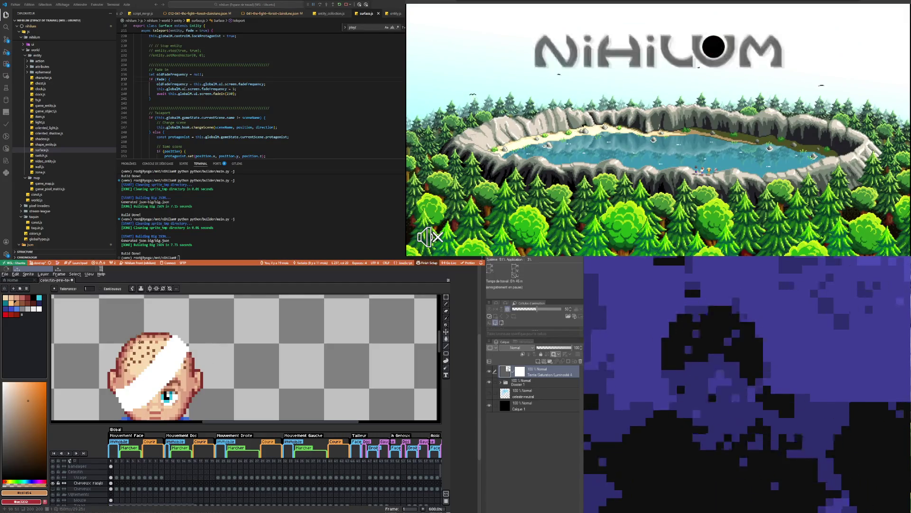
- Sample white from the head bandage with the Eyedropper
{"action": "scroll", "coordinate": [140, 341], "scroll_direction": "down", "scroll_amount": 2}
{"action": "scroll", "coordinate": [140, 341], "scroll_direction": "down", "scroll_amount": 1}
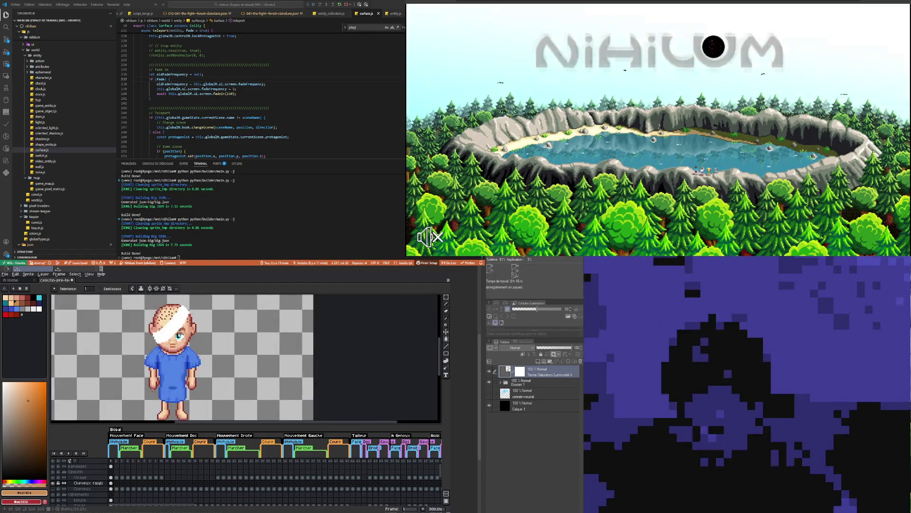
{"action": "scroll", "coordinate": [153, 392], "scroll_direction": "up", "scroll_amount": 1}
{"action": "scroll", "coordinate": [154, 396], "scroll_direction": "down", "scroll_amount": 1}
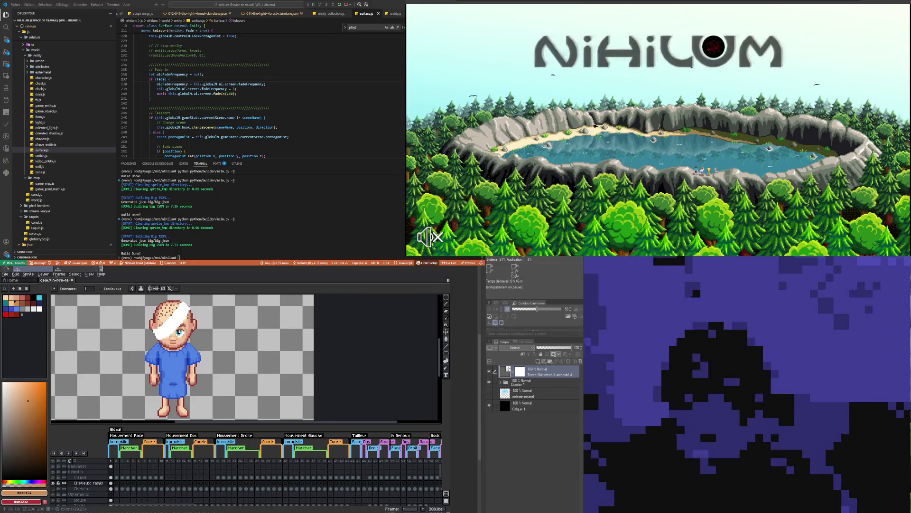
{"action": "scroll", "coordinate": [154, 379], "scroll_direction": "down", "scroll_amount": 1}
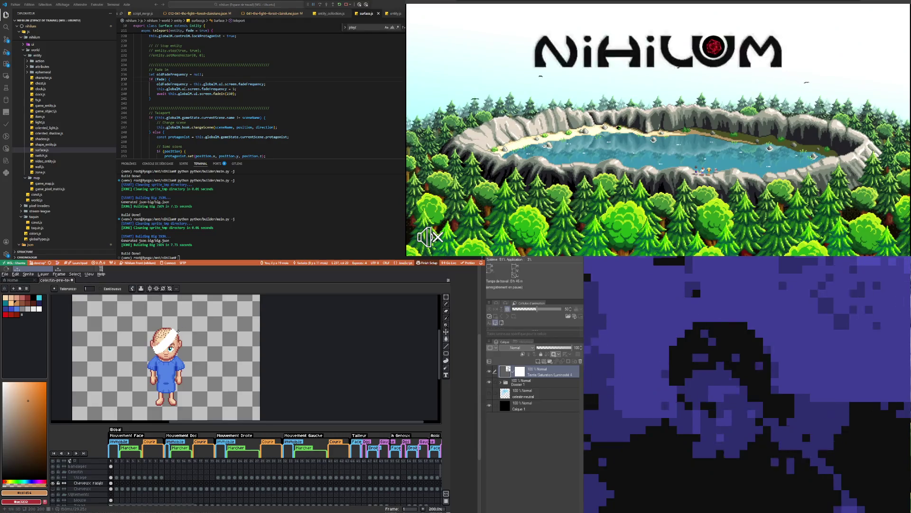
{"action": "scroll", "coordinate": [168, 375], "scroll_direction": "up", "scroll_amount": 2}
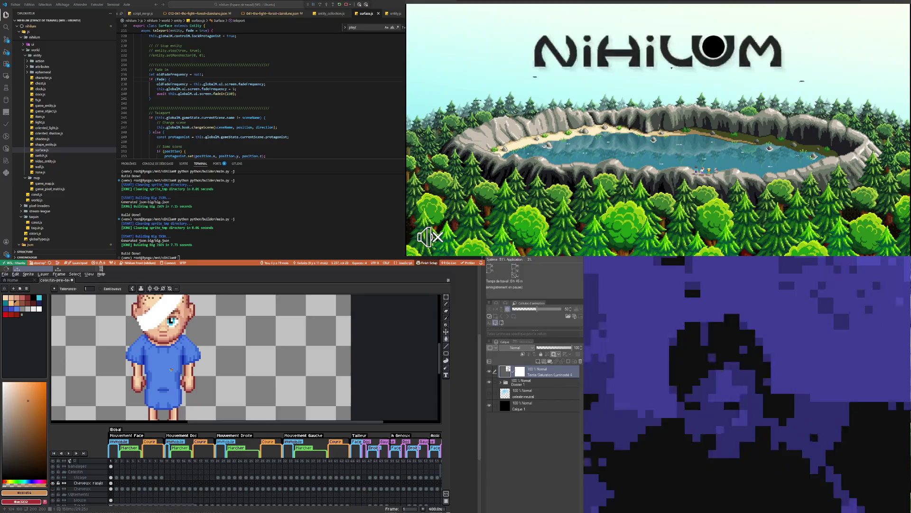
{"action": "scroll", "coordinate": [171, 370], "scroll_direction": "down", "scroll_amount": 1}
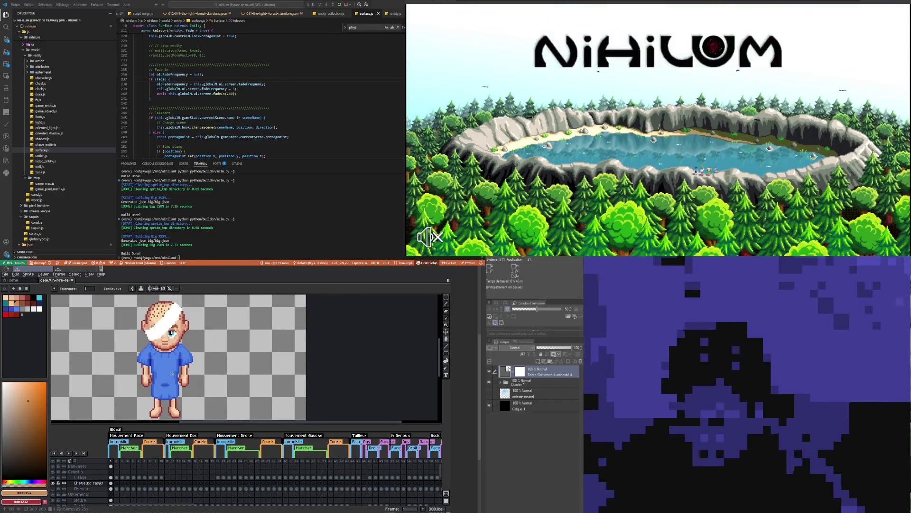
{"action": "scroll", "coordinate": [171, 369], "scroll_direction": "down", "scroll_amount": 2}
{"action": "scroll", "coordinate": [171, 370], "scroll_direction": "up", "scroll_amount": 1}
{"action": "scroll", "coordinate": [156, 357], "scroll_direction": "up", "scroll_amount": 1}
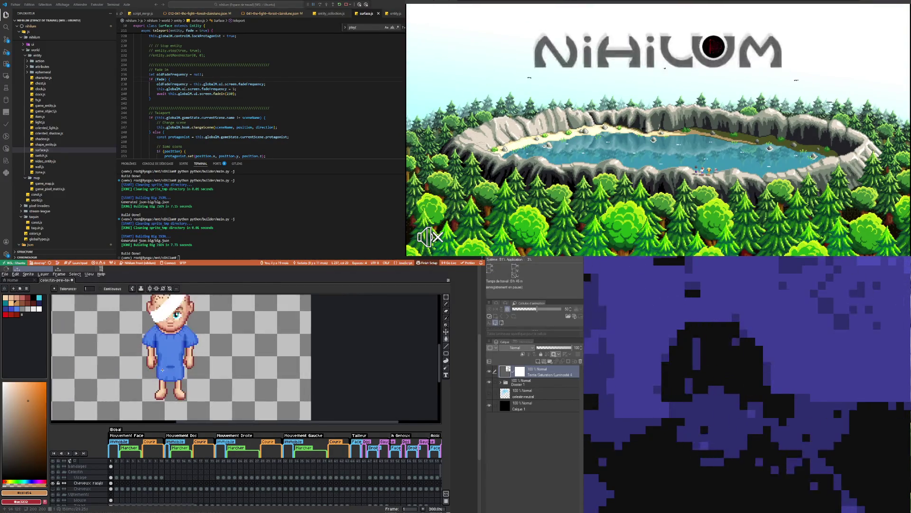
{"action": "scroll", "coordinate": [155, 357], "scroll_direction": "up", "scroll_amount": 3}
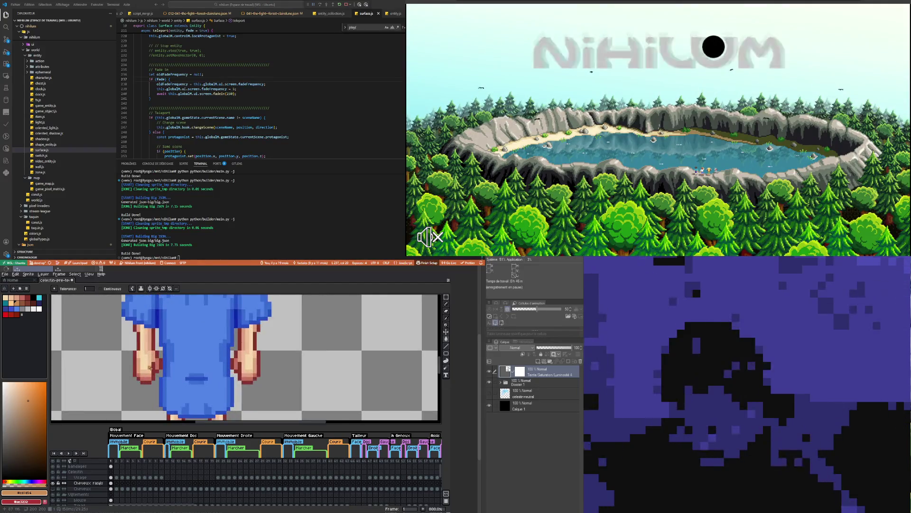
{"action": "scroll", "coordinate": [152, 363], "scroll_direction": "up", "scroll_amount": 1}
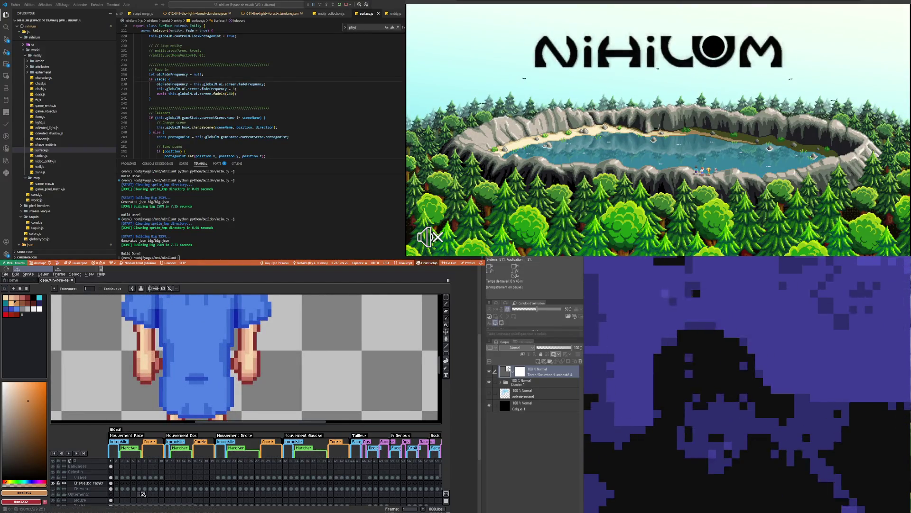
{"action": "scroll", "coordinate": [143, 494], "scroll_direction": "down", "scroll_amount": 2}
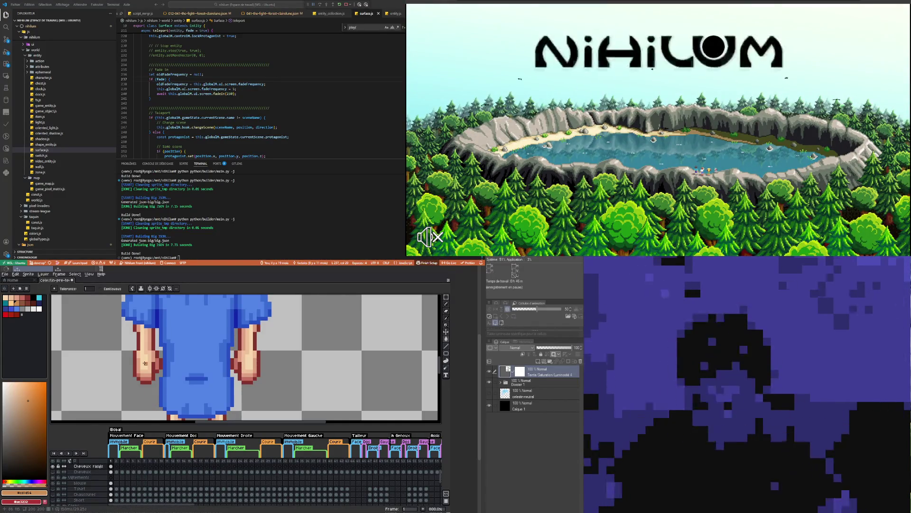
{"action": "scroll", "coordinate": [141, 378], "scroll_direction": "down", "scroll_amount": 1}
{"action": "scroll", "coordinate": [141, 378], "scroll_direction": "down", "scroll_amount": 2}
{"action": "scroll", "coordinate": [141, 378], "scroll_direction": "down", "scroll_amount": 1}
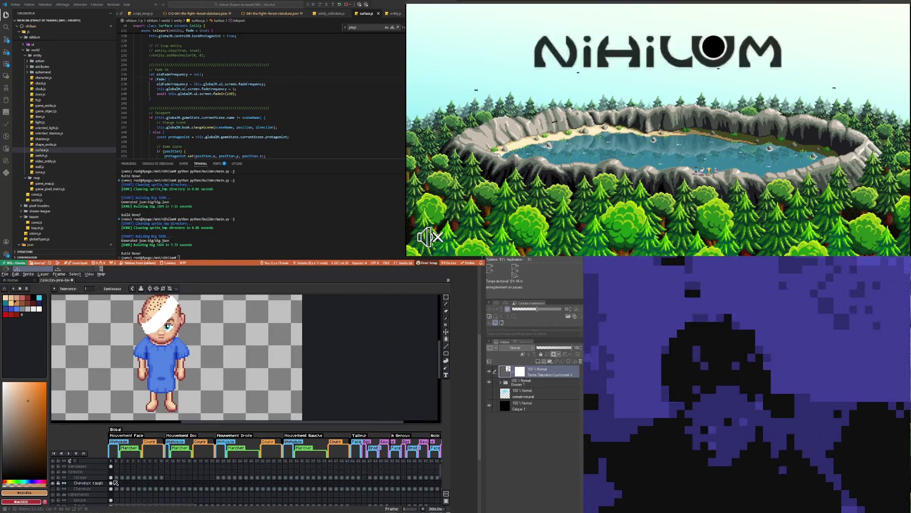
{"action": "scroll", "coordinate": [120, 473], "scroll_direction": "up", "scroll_amount": 3}
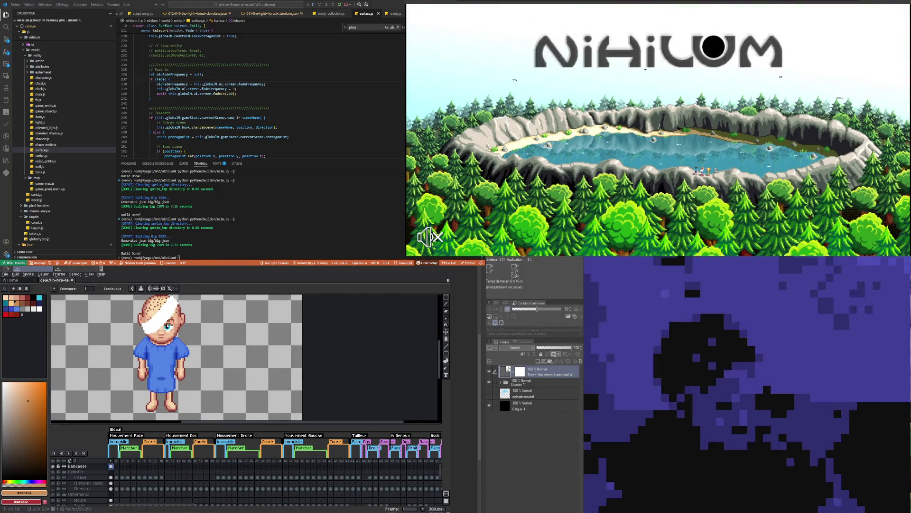
{"action": "key", "text": "i"}
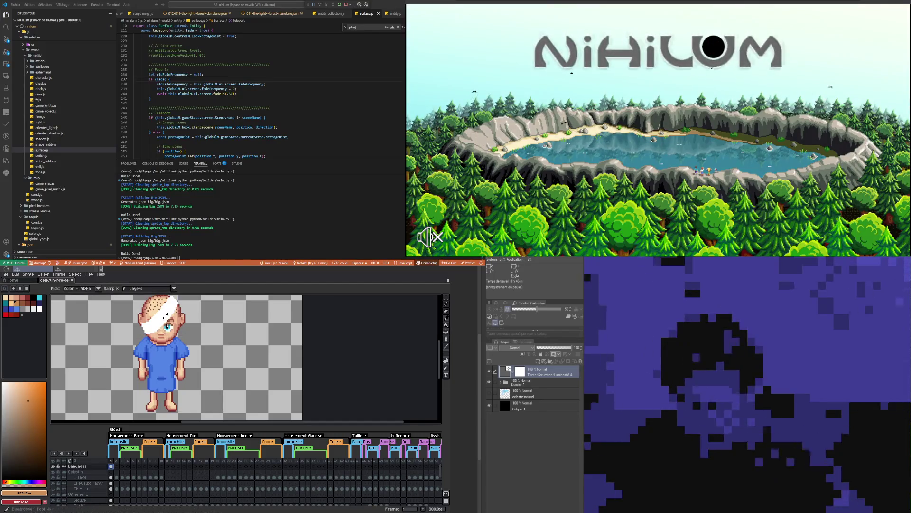
{"action": "left_click", "coordinate": [166, 317]}
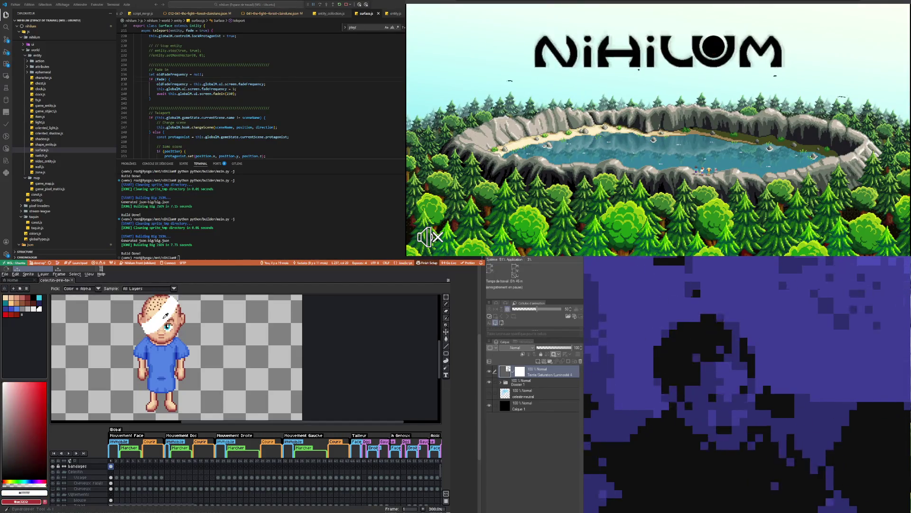
- Open frame 1's properties and cancel without changes
{"action": "key", "text": "p"}
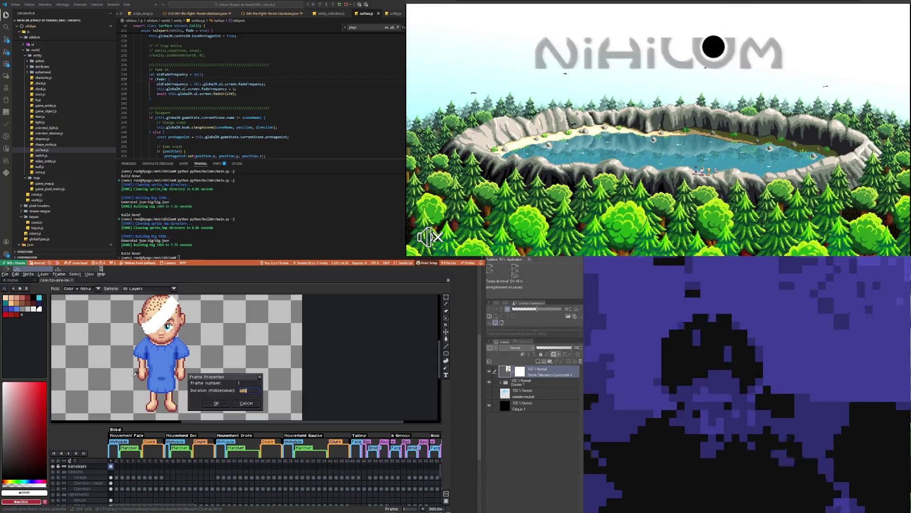
{"action": "left_click", "coordinate": [246, 403]}
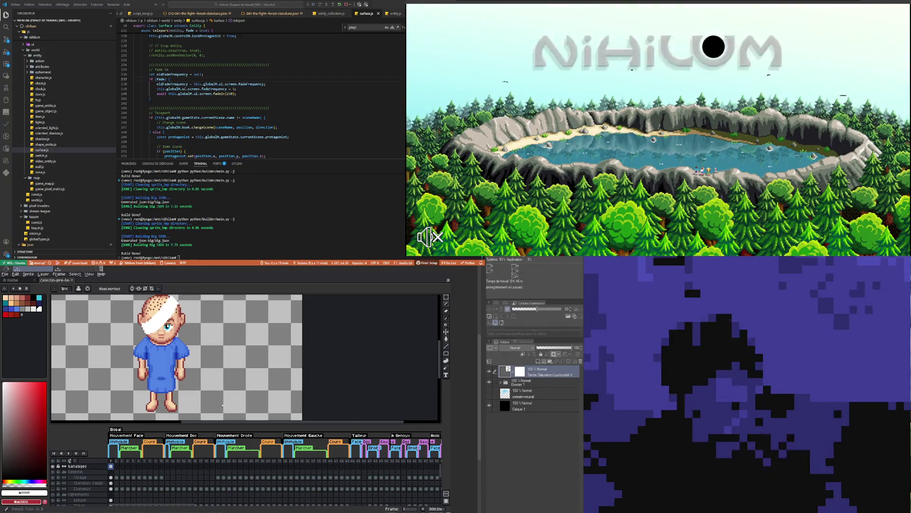
{"action": "scroll", "coordinate": [130, 365], "scroll_direction": "up", "scroll_amount": 3}
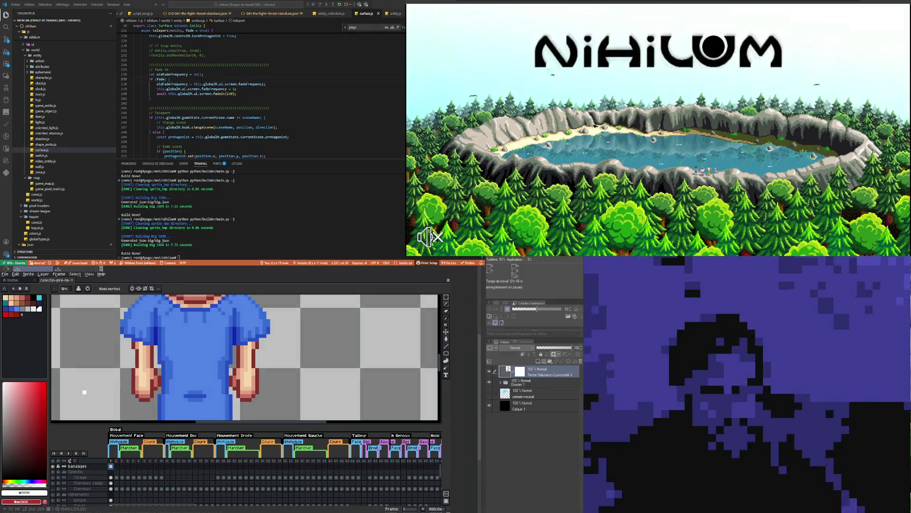
- Paint a short row of white bandage pixels over the upper left hand
{"action": "scroll", "coordinate": [129, 355], "scroll_direction": "up", "scroll_amount": 3}
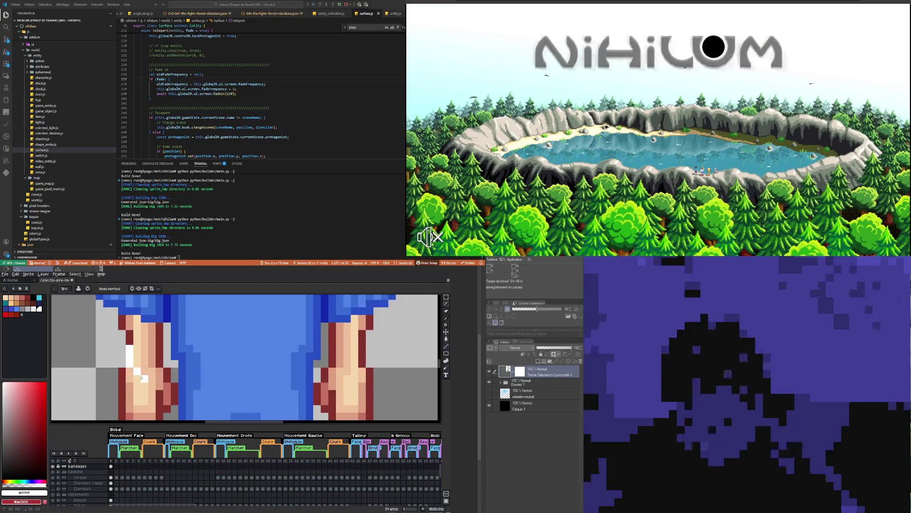
{"action": "left_click_drag", "start_coordinate": [141, 377], "coordinate": [151, 376]}
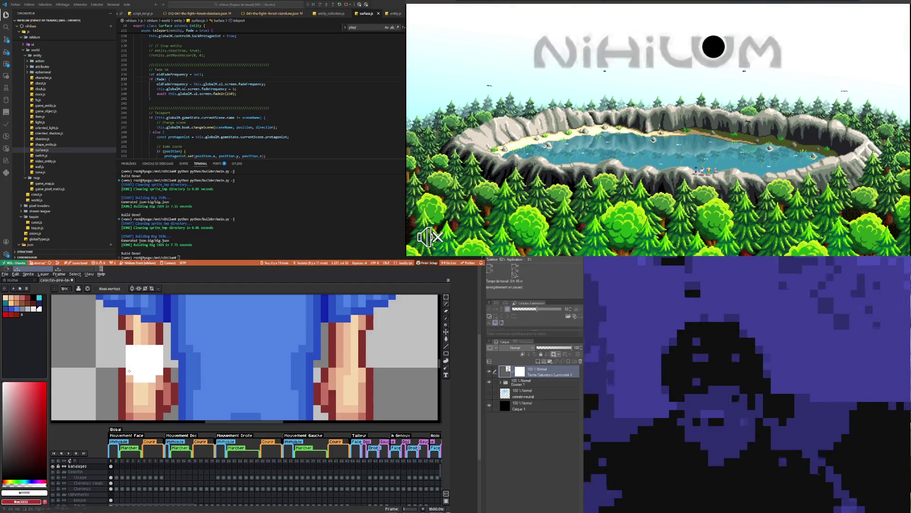
{"action": "scroll", "coordinate": [137, 375], "scroll_direction": "down", "scroll_amount": 3}
{"action": "scroll", "coordinate": [166, 383], "scroll_direction": "up", "scroll_amount": 4}
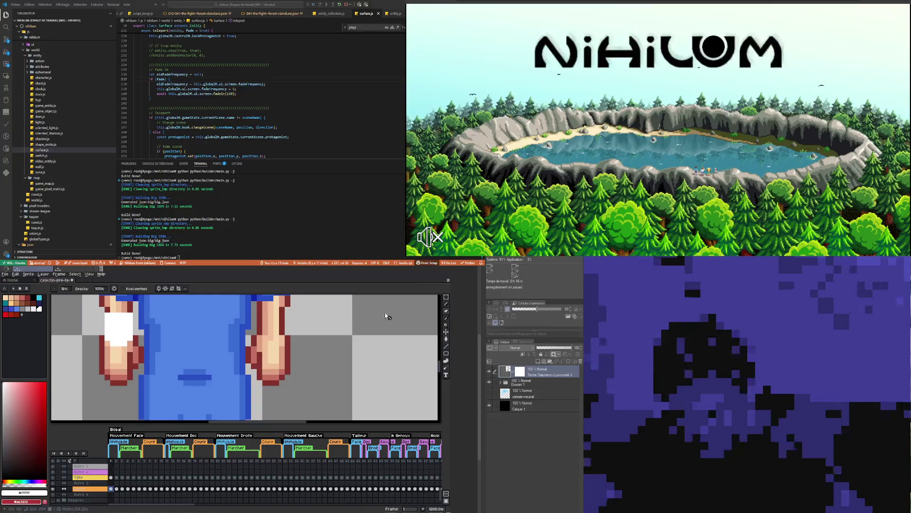
- Rectangle-select the left hand, unlock the Corps layer and delete the selected skin pixels
{"action": "left_click_drag", "start_coordinate": [93, 333], "coordinate": [143, 387]}
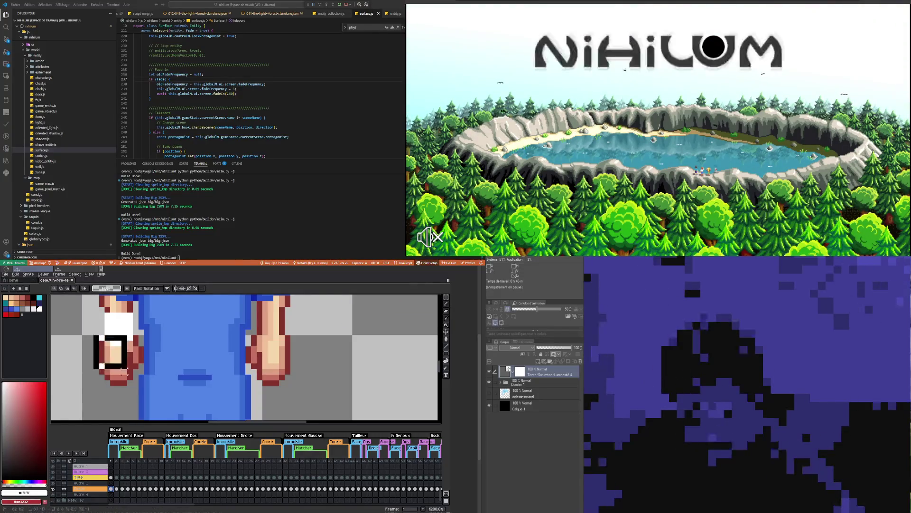
{"action": "left_click", "coordinate": [112, 489]}
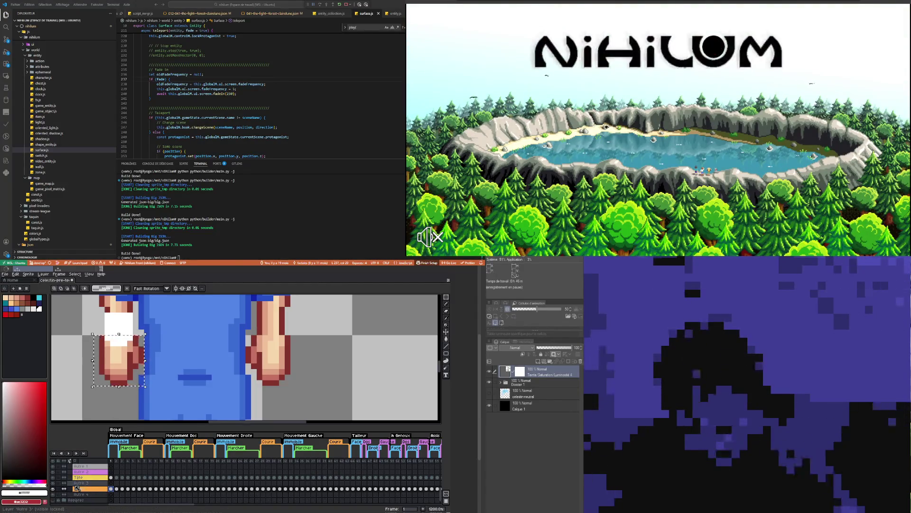
{"action": "scroll", "coordinate": [76, 488], "scroll_direction": "up", "scroll_amount": 1}
{"action": "scroll", "coordinate": [73, 488], "scroll_direction": "up", "scroll_amount": 1}
{"action": "scroll", "coordinate": [70, 488], "scroll_direction": "up", "scroll_amount": 1}
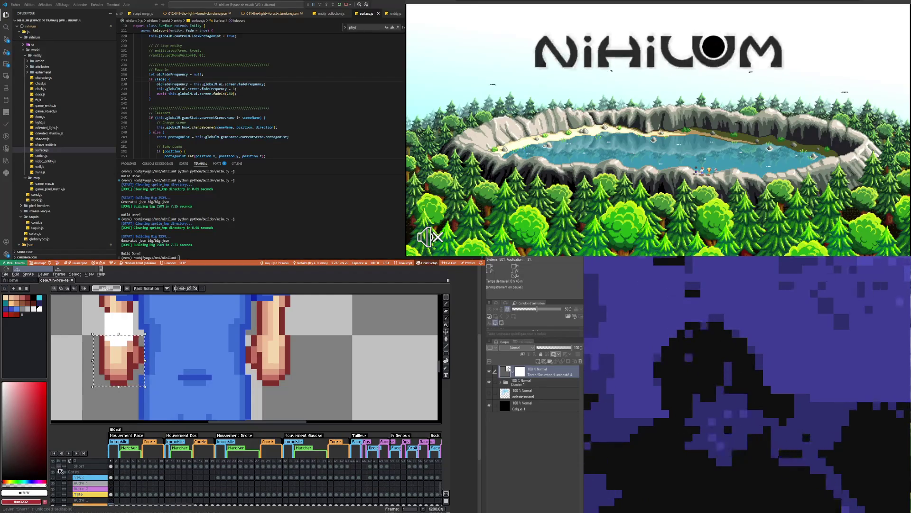
{"action": "scroll", "coordinate": [67, 489], "scroll_direction": "down", "scroll_amount": 2}
{"action": "left_click", "coordinate": [58, 495]}
{"action": "left_click", "coordinate": [123, 494]}
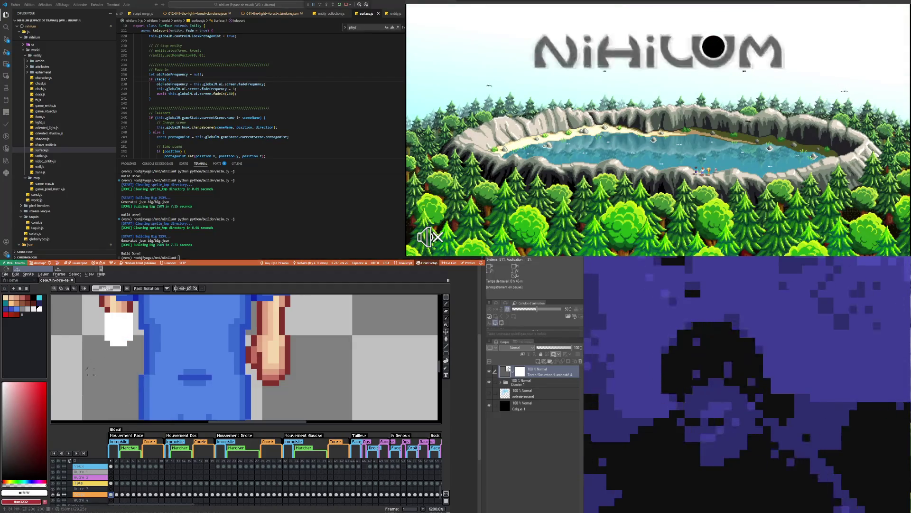
{"action": "scroll", "coordinate": [88, 369], "scroll_direction": "down", "scroll_amount": 4}
{"action": "scroll", "coordinate": [114, 379], "scroll_direction": "down", "scroll_amount": 1}
{"action": "scroll", "coordinate": [140, 388], "scroll_direction": "up", "scroll_amount": 2}
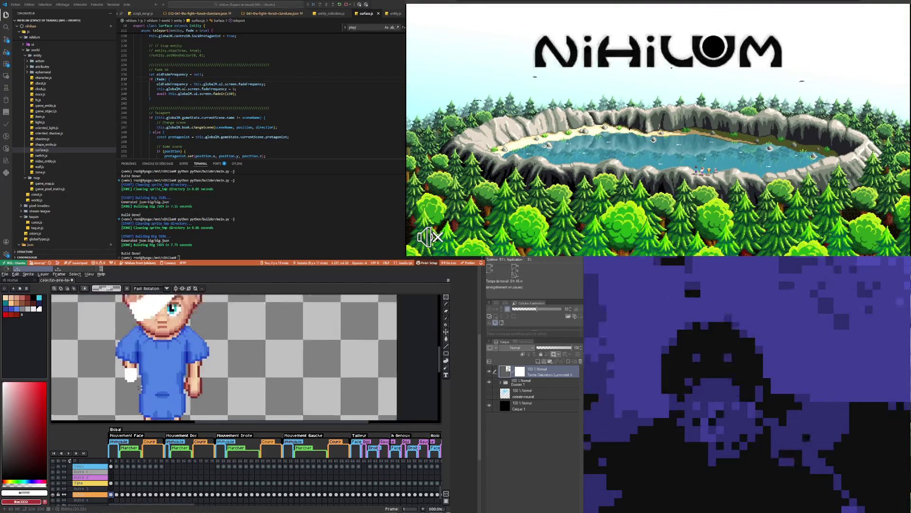
{"action": "scroll", "coordinate": [139, 388], "scroll_direction": "up", "scroll_amount": 1}
{"action": "scroll", "coordinate": [135, 388], "scroll_direction": "up", "scroll_amount": 3}
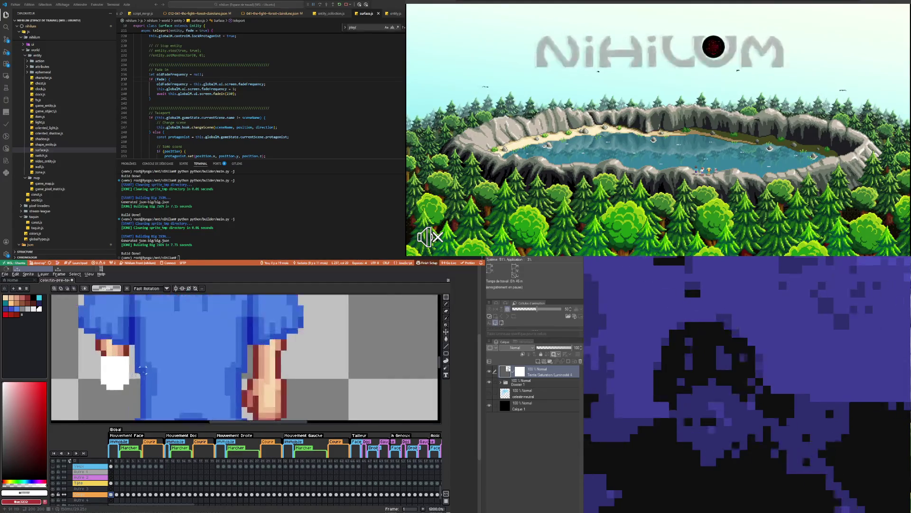
- Draw a white row under the bandage patch, then undo it
{"action": "key", "text": "i"}
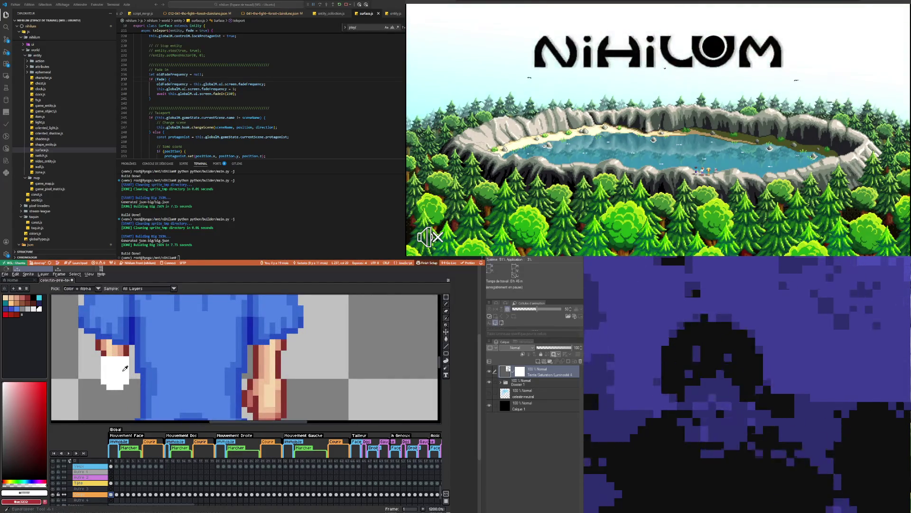
{"action": "key", "text": "b"}
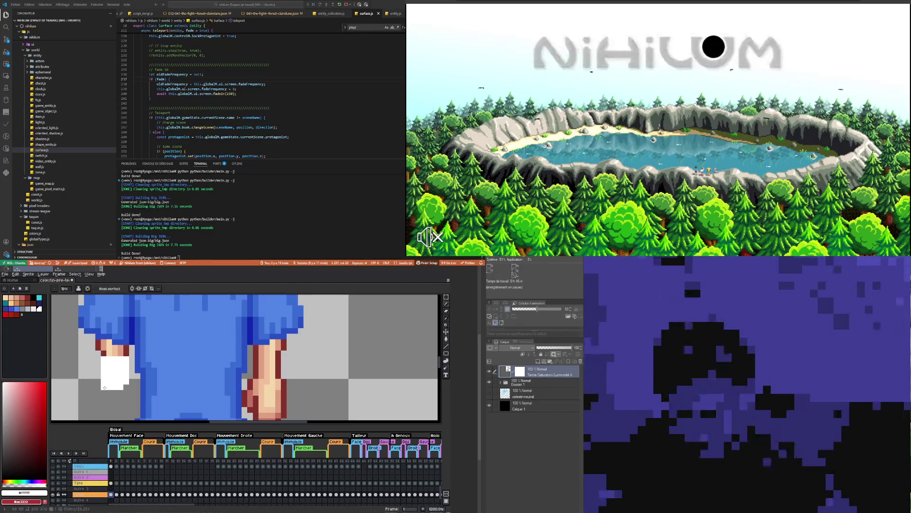
{"action": "left_click_drag", "start_coordinate": [108, 391], "coordinate": [121, 392]}
{"action": "key", "text": "ctrl+z"}
{"action": "key", "text": "v"}
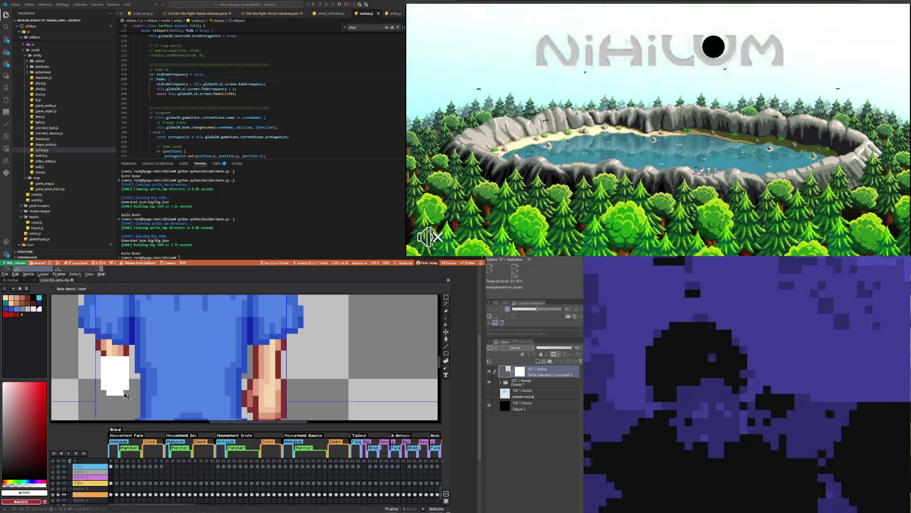
{"action": "key", "text": "b"}
{"action": "scroll", "coordinate": [119, 478], "scroll_direction": "up", "scroll_amount": 3}
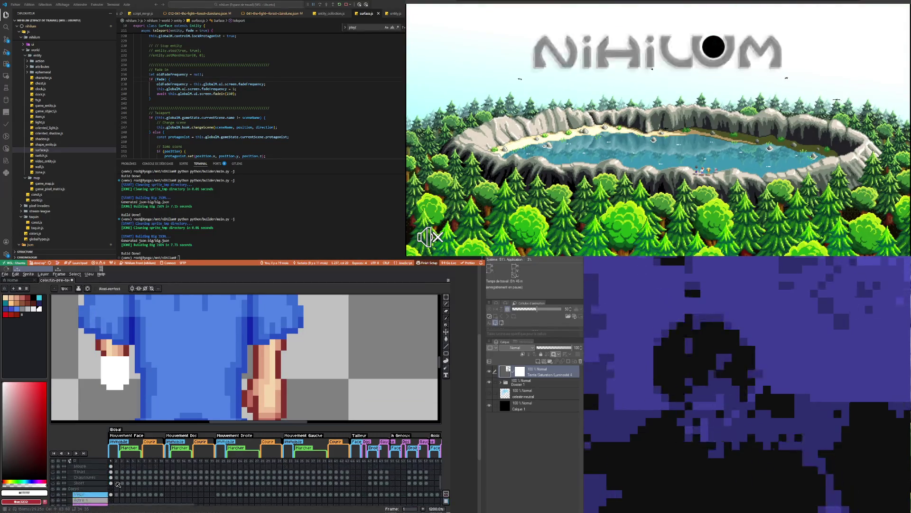
- On the bandages layer, pencil white pixels along the bandage's bottom row and left edge
{"action": "left_click", "coordinate": [113, 467]}
{"action": "scroll", "coordinate": [160, 350], "scroll_direction": "down", "scroll_amount": 4}
{"action": "scroll", "coordinate": [128, 383], "scroll_direction": "up", "scroll_amount": 5}
{"action": "mouse_move", "coordinate": [120, 386]}
{"action": "left_mouse_down"}
{"action": "mouse_move", "coordinate": [153, 386]}
{"action": "mouse_move", "coordinate": [138, 394]}
{"action": "left_mouse_up"}
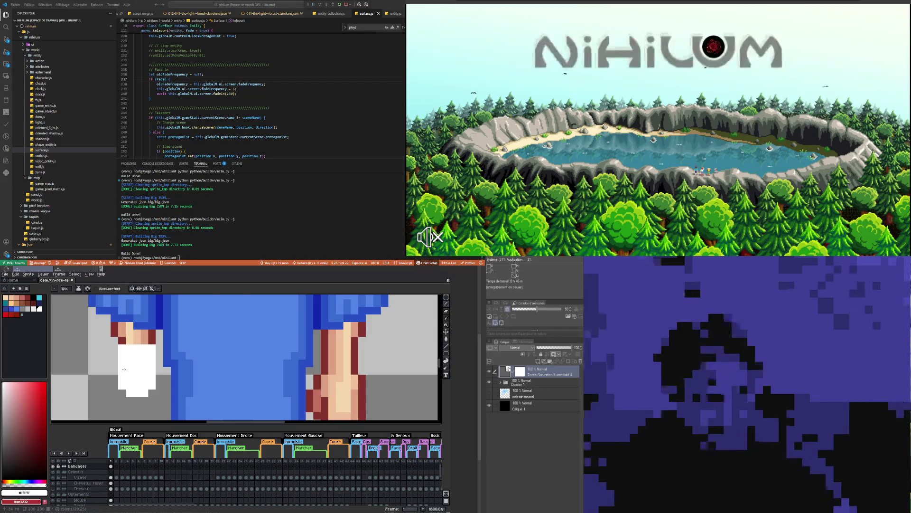
{"action": "scroll", "coordinate": [124, 370], "scroll_direction": "down", "scroll_amount": 5}
{"action": "scroll", "coordinate": [127, 348], "scroll_direction": "up", "scroll_amount": 6}
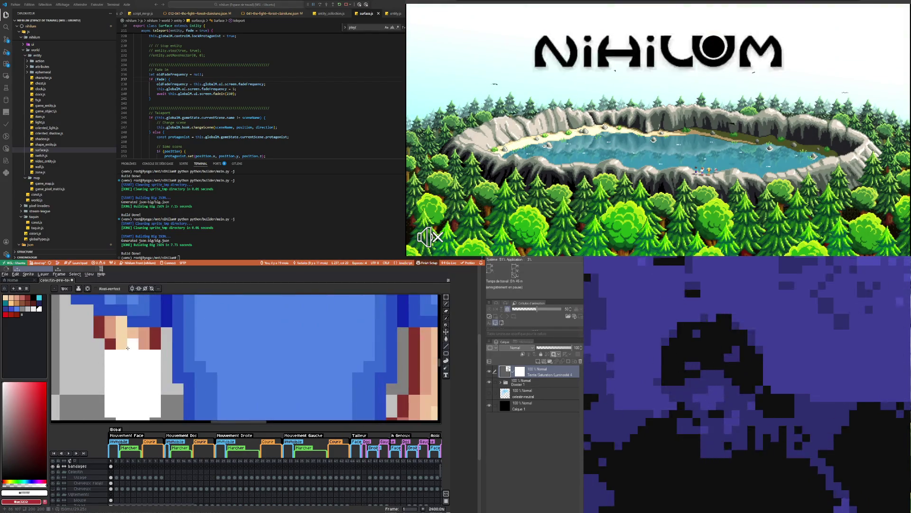
{"action": "left_click", "coordinate": [99, 343]}
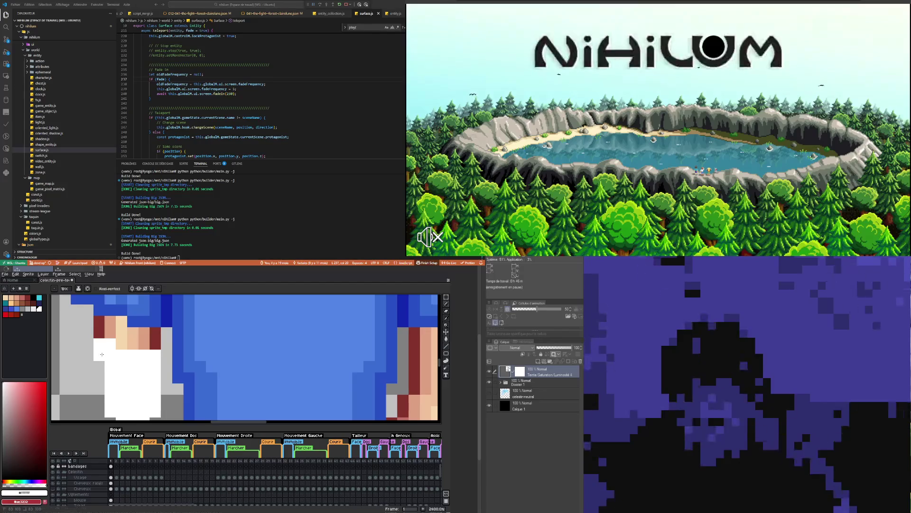
{"action": "left_click", "coordinate": [163, 348]}
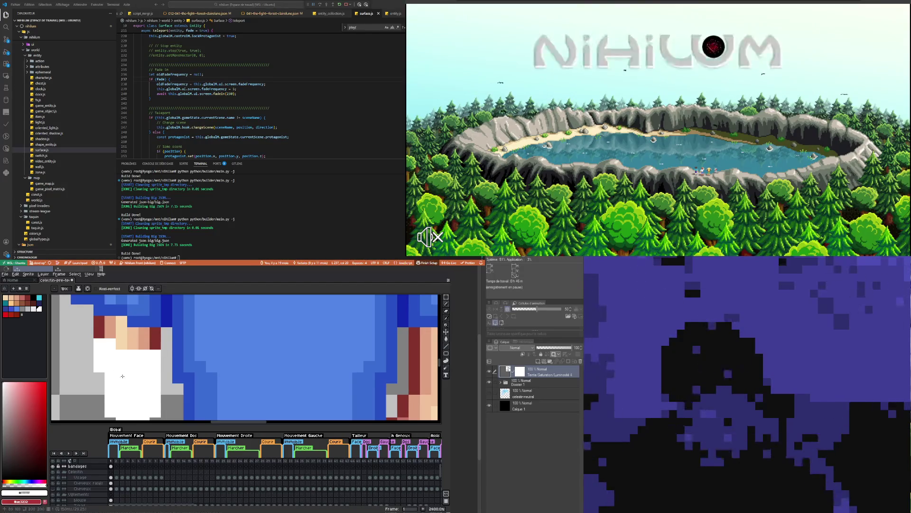
{"action": "scroll", "coordinate": [123, 376], "scroll_direction": "down", "scroll_amount": 6}
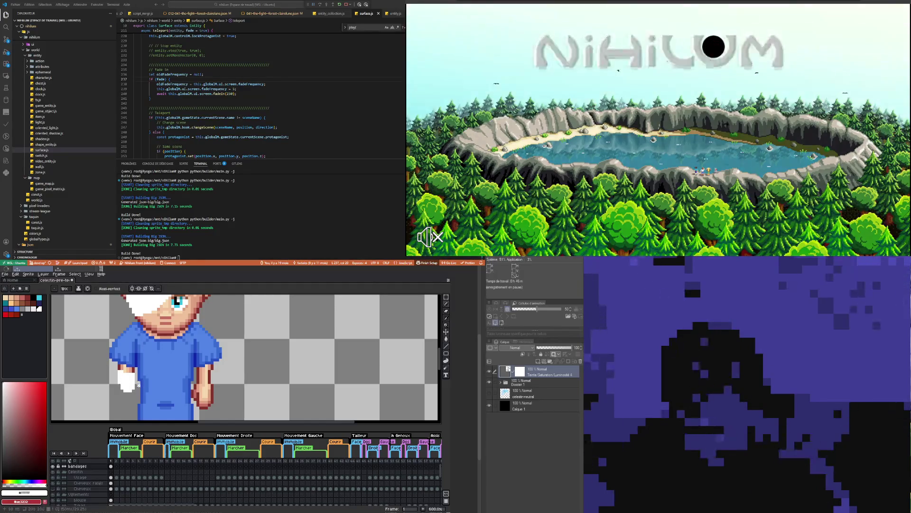
{"action": "scroll", "coordinate": [120, 379], "scroll_direction": "up", "scroll_amount": 3}
{"action": "scroll", "coordinate": [119, 388], "scroll_direction": "down", "scroll_amount": 3}
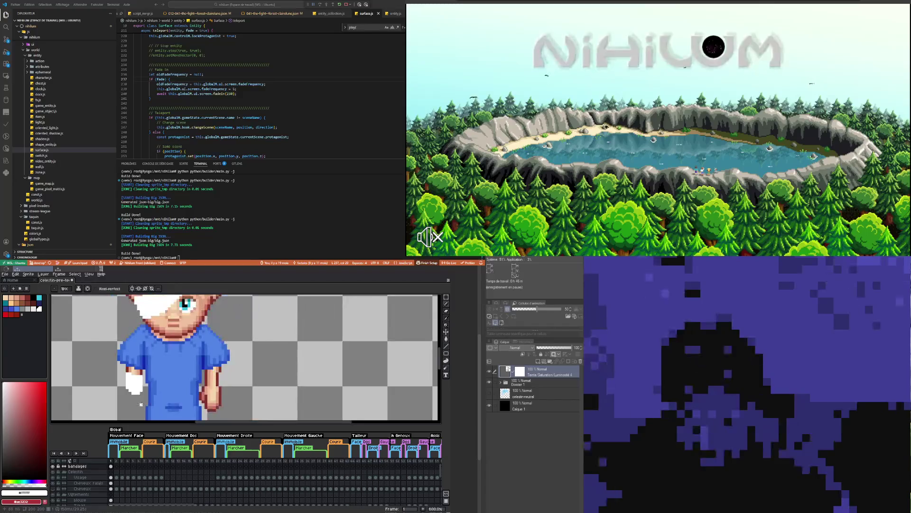
{"action": "scroll", "coordinate": [145, 374], "scroll_direction": "up", "scroll_amount": 4}
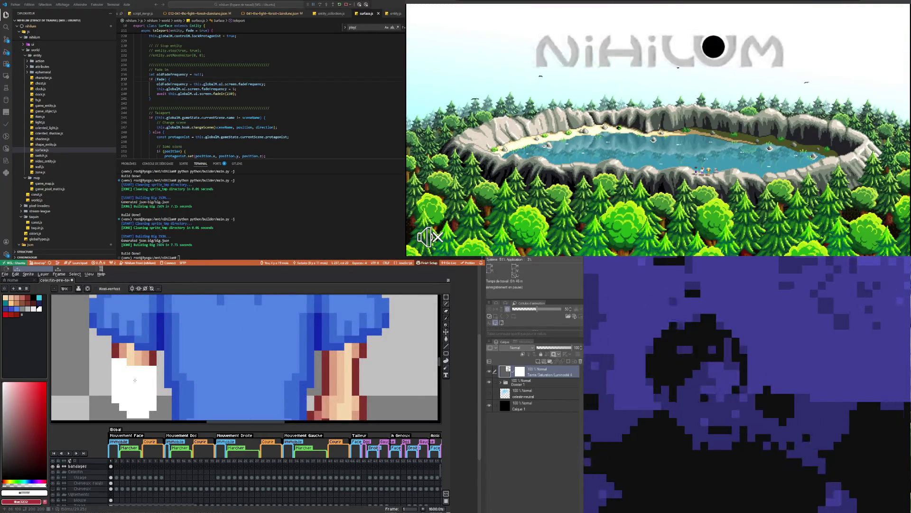
- Set the drawing colour to light grey 221,221,221
{"action": "key", "text": "i"}
{"action": "left_click", "coordinate": [3, 386]}
{"action": "key", "text": "b"}
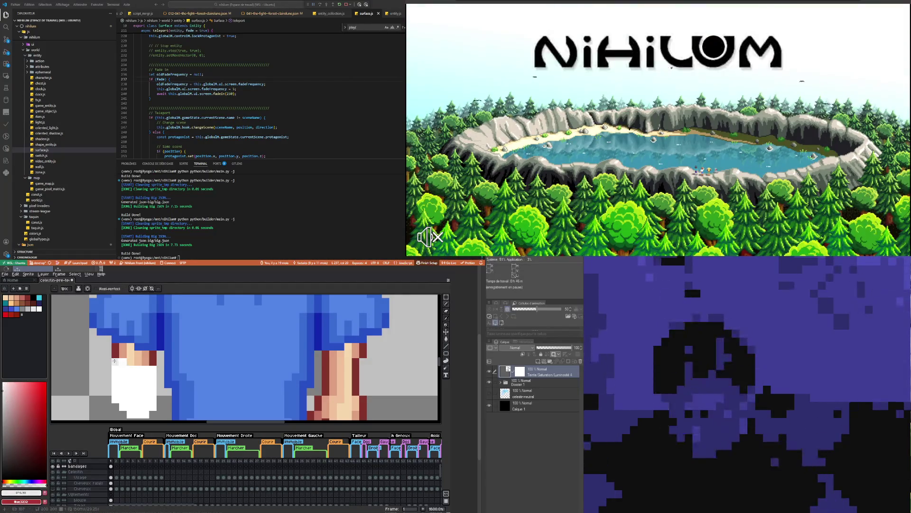
{"action": "left_click", "coordinate": [2, 392]}
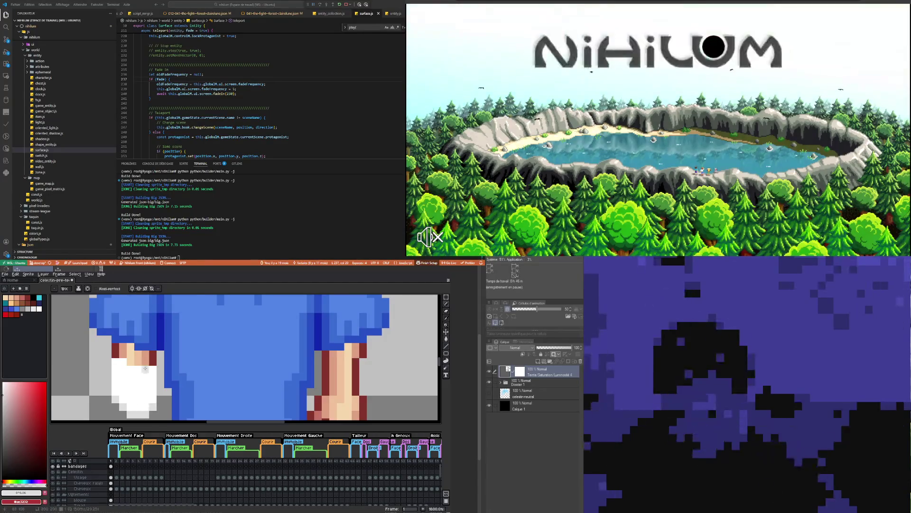
{"action": "scroll", "coordinate": [190, 395], "scroll_direction": "down", "scroll_amount": 5}
{"action": "scroll", "coordinate": [177, 390], "scroll_direction": "up", "scroll_amount": 4}
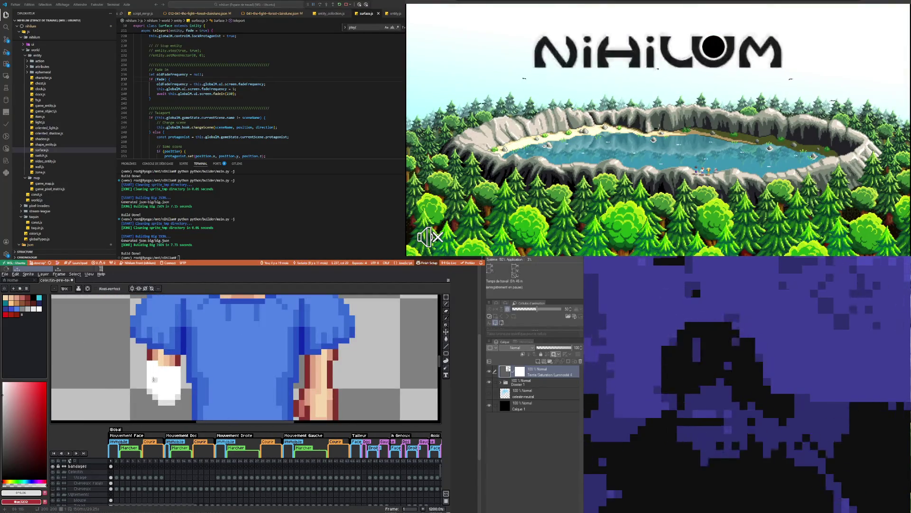
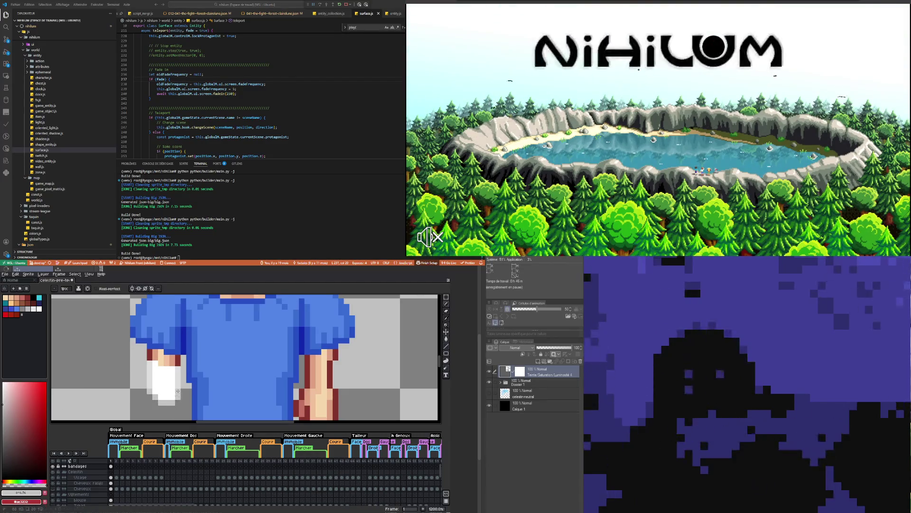
- Undo the previous pencil stroke on the hand bandage
{"action": "scroll", "coordinate": [151, 392], "scroll_direction": "down", "scroll_amount": 2}
{"action": "scroll", "coordinate": [161, 393], "scroll_direction": "down", "scroll_amount": 2}
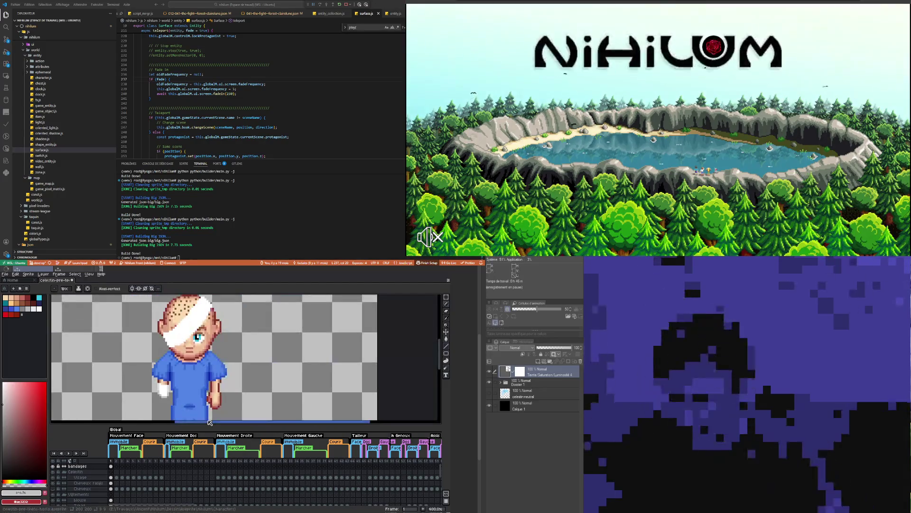
{"action": "scroll", "coordinate": [166, 393], "scroll_direction": "up", "scroll_amount": 3}
{"action": "scroll", "coordinate": [164, 394], "scroll_direction": "up", "scroll_amount": 3}
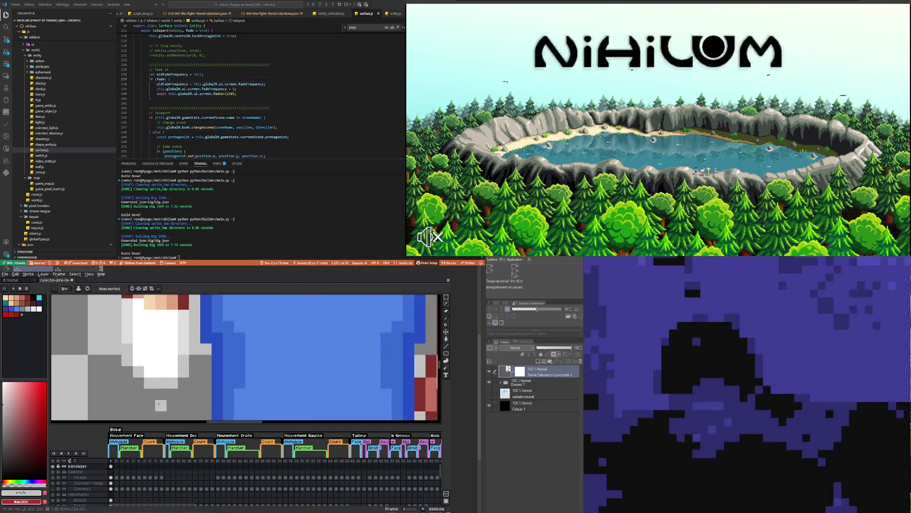
{"action": "key", "text": "ctrl+z"}
- Pick light grey #dddddd from the bandage and draw a grey line across the hand bandage
{"action": "scroll", "coordinate": [149, 374], "scroll_direction": "down", "scroll_amount": 5}
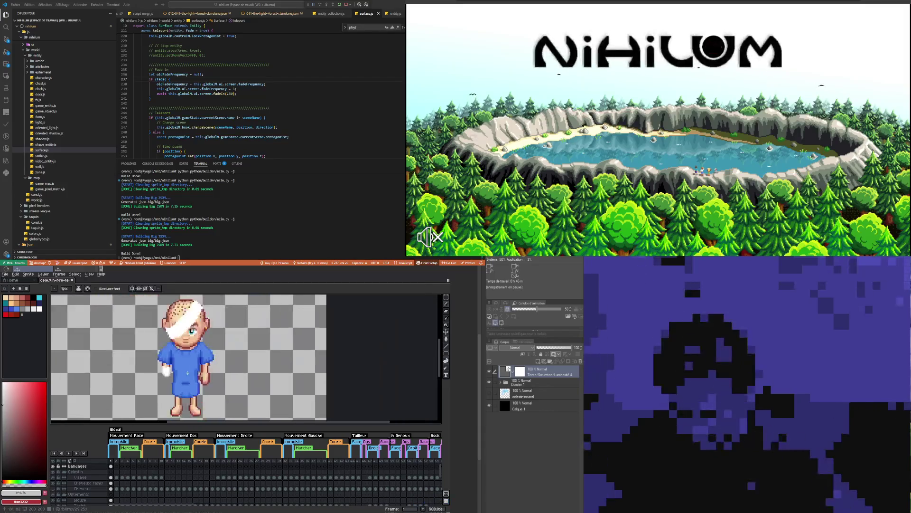
{"action": "scroll", "coordinate": [162, 374], "scroll_direction": "down", "scroll_amount": 1}
{"action": "scroll", "coordinate": [173, 373], "scroll_direction": "up", "scroll_amount": 2}
{"action": "scroll", "coordinate": [173, 373], "scroll_direction": "up", "scroll_amount": 4}
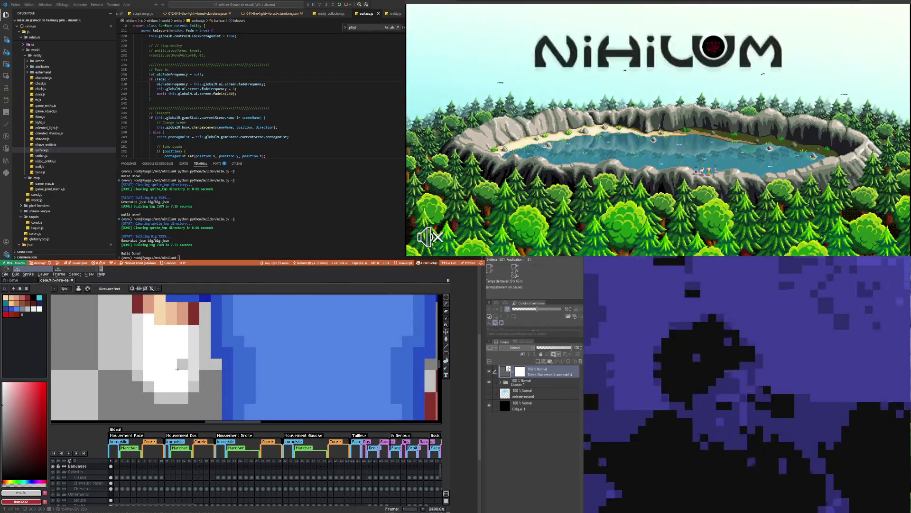
{"action": "key", "text": "i"}
{"action": "left_click", "coordinate": [190, 362]}
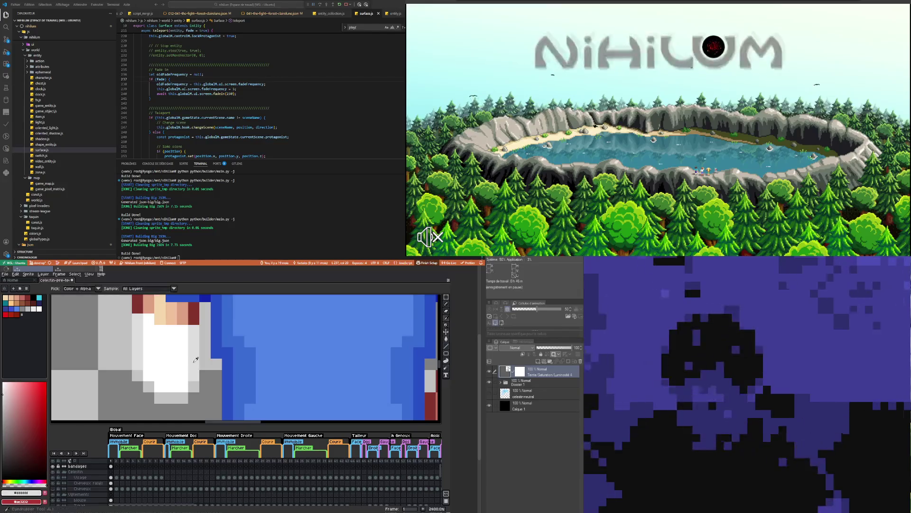
{"action": "key", "text": "b"}
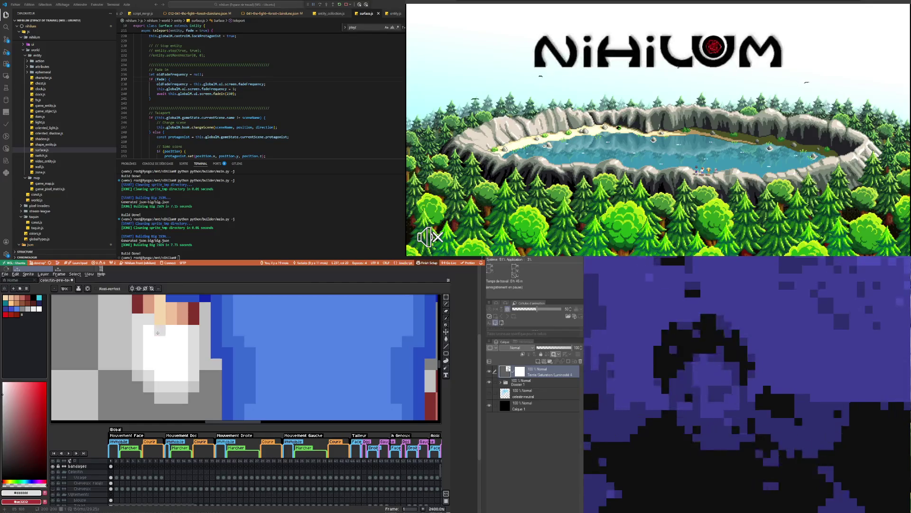
{"action": "left_click_drag", "start_coordinate": [157, 332], "coordinate": [176, 334]}
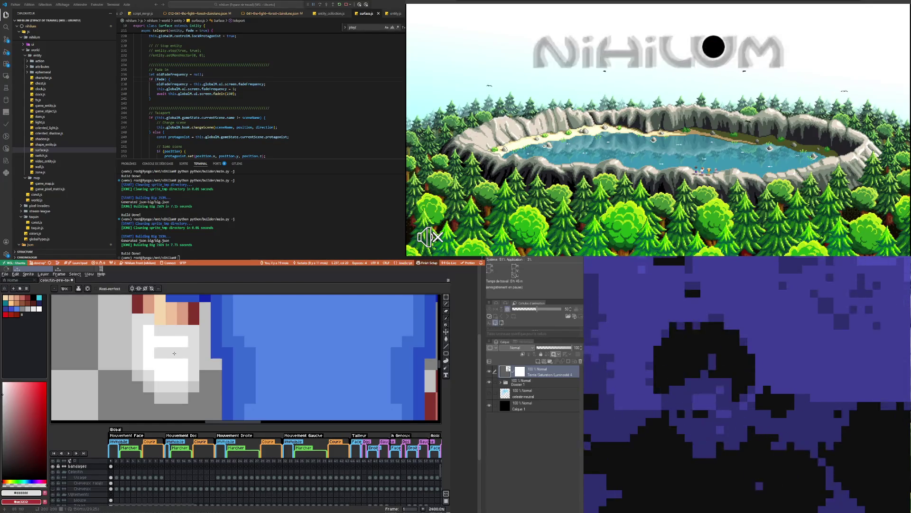
- Try repainting a few hand bandage cells white, then undo that stroke
{"action": "scroll", "coordinate": [175, 354], "scroll_direction": "down", "scroll_amount": 4}
{"action": "scroll", "coordinate": [178, 374], "scroll_direction": "up", "scroll_amount": 2}
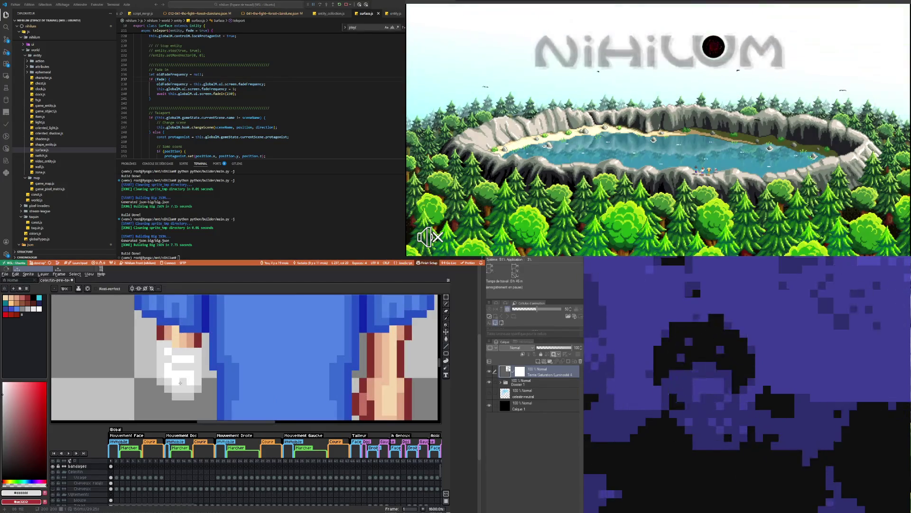
{"action": "left_click_drag", "start_coordinate": [180, 379], "coordinate": [176, 377]}
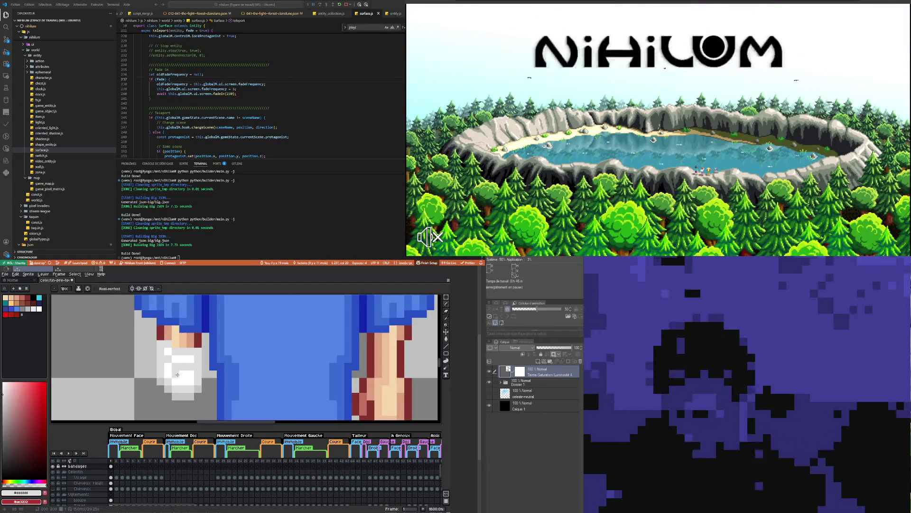
{"action": "key", "text": "ctrl+z"}
{"action": "scroll", "coordinate": [186, 378], "scroll_direction": "down", "scroll_amount": 3}
{"action": "scroll", "coordinate": [183, 385], "scroll_direction": "up", "scroll_amount": 2}
{"action": "scroll", "coordinate": [182, 390], "scroll_direction": "up", "scroll_amount": 1}
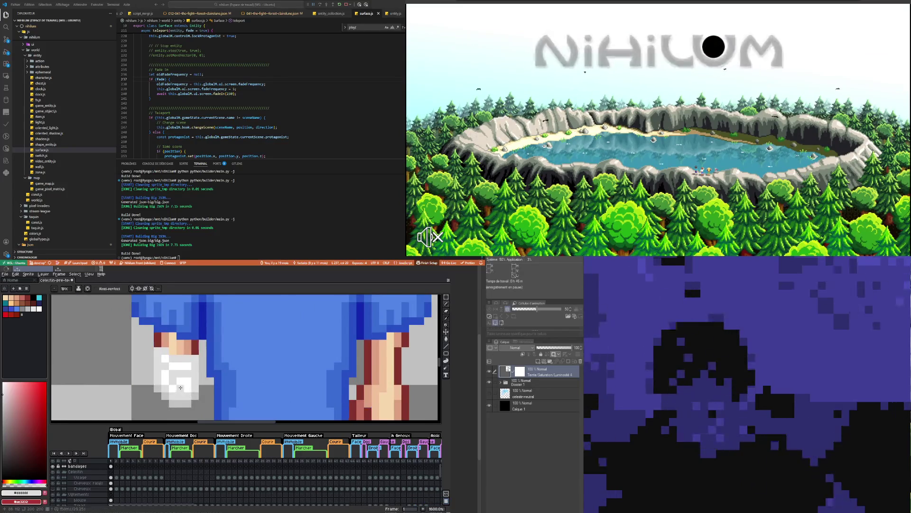
{"action": "scroll", "coordinate": [180, 388], "scroll_direction": "down", "scroll_amount": 4}
{"action": "scroll", "coordinate": [192, 390], "scroll_direction": "up", "scroll_amount": 3}
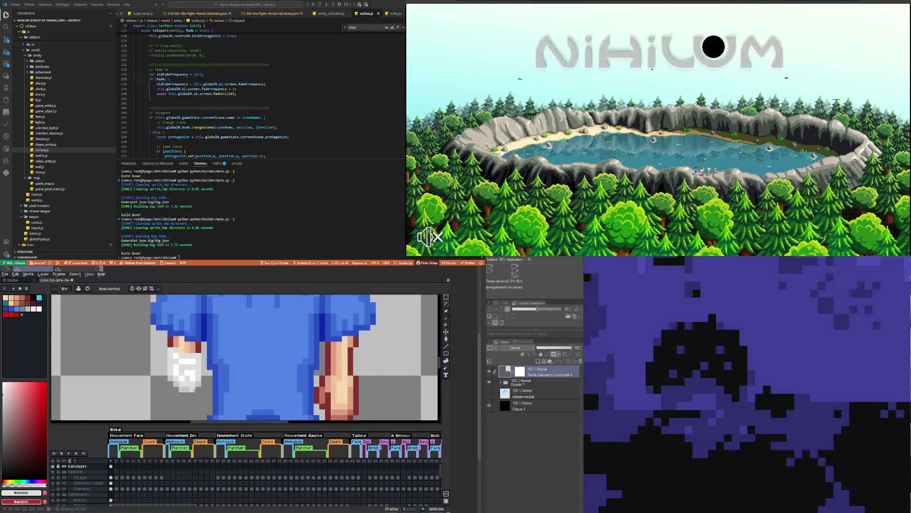
{"action": "scroll", "coordinate": [194, 389], "scroll_direction": "up", "scroll_amount": 4}
- Try a grey pixel and a grey row on the hand bandage, undoing both
{"action": "key", "text": "i"}
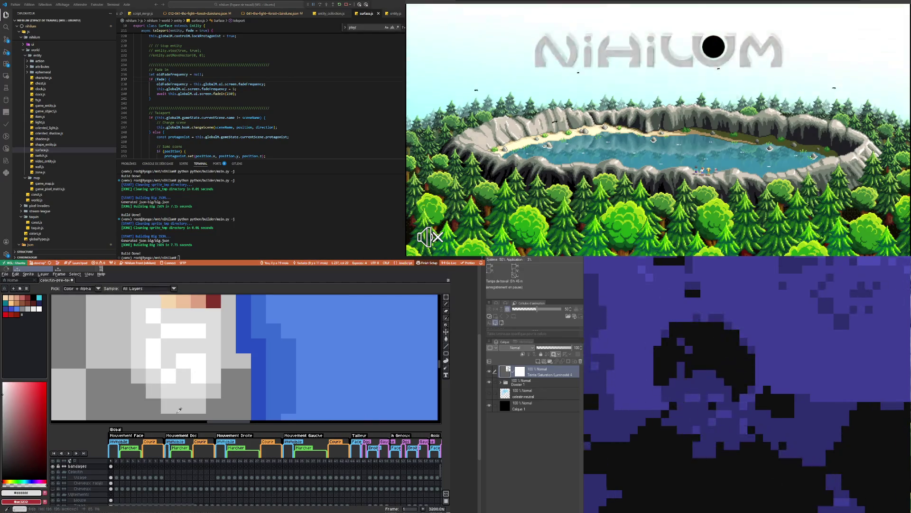
{"action": "key", "text": "b"}
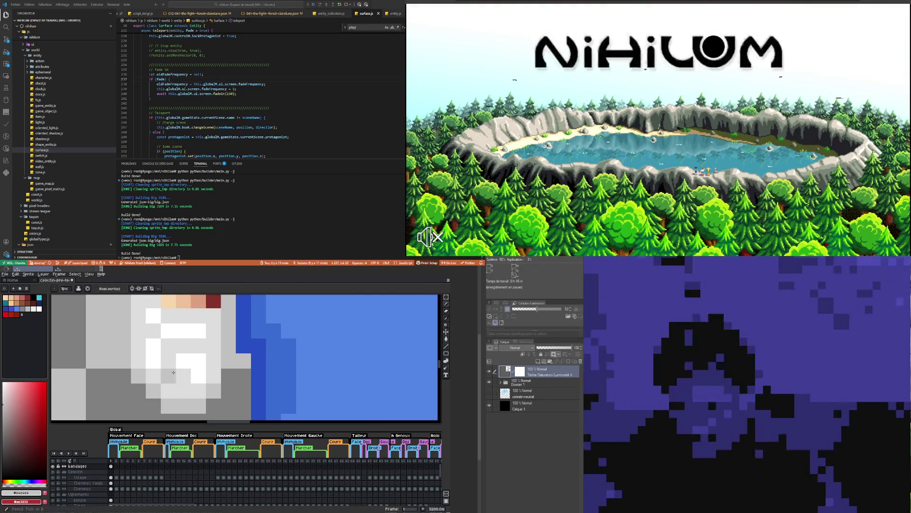
{"action": "left_click", "coordinate": [168, 361]}
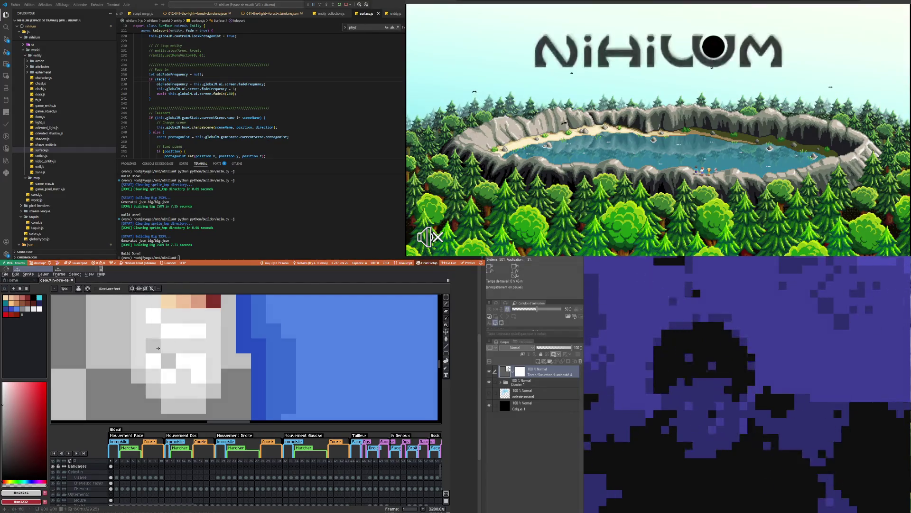
{"action": "key", "text": "ctrl+z"}
{"action": "left_click_drag", "start_coordinate": [175, 348], "coordinate": [201, 348]}
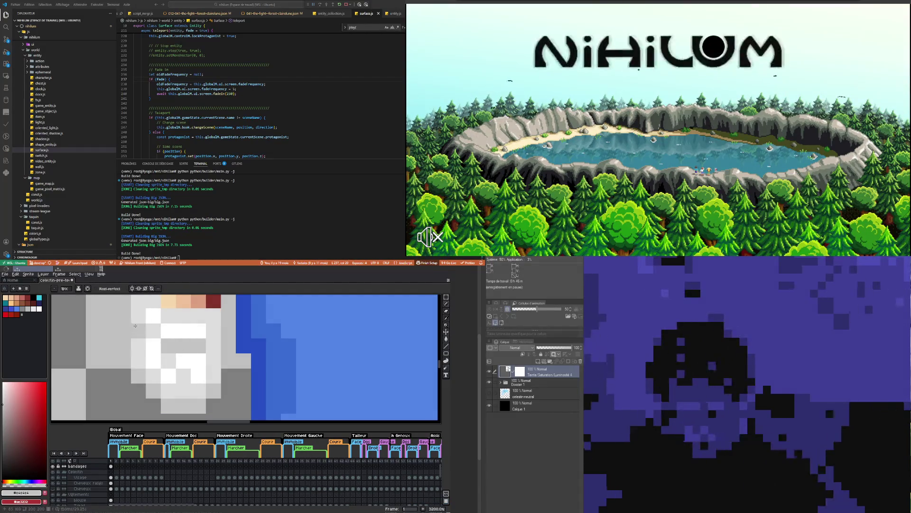
{"action": "scroll", "coordinate": [135, 326], "scroll_direction": "down", "scroll_amount": 4}
{"action": "scroll", "coordinate": [174, 391], "scroll_direction": "up", "scroll_amount": 3}
{"action": "key", "text": "ctrl+z"}
{"action": "key", "text": "ctrl+z"}
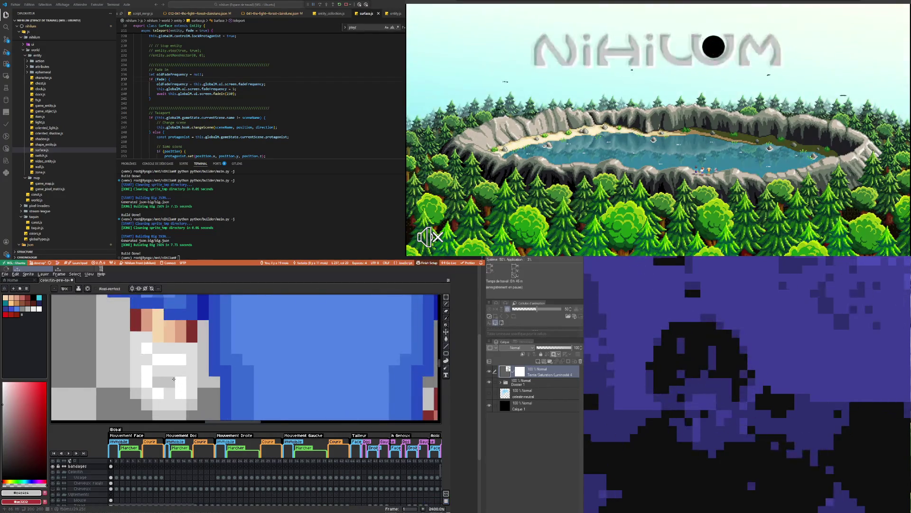
{"action": "scroll", "coordinate": [174, 378], "scroll_direction": "down", "scroll_amount": 4}
{"action": "scroll", "coordinate": [151, 387], "scroll_direction": "up", "scroll_amount": 3}
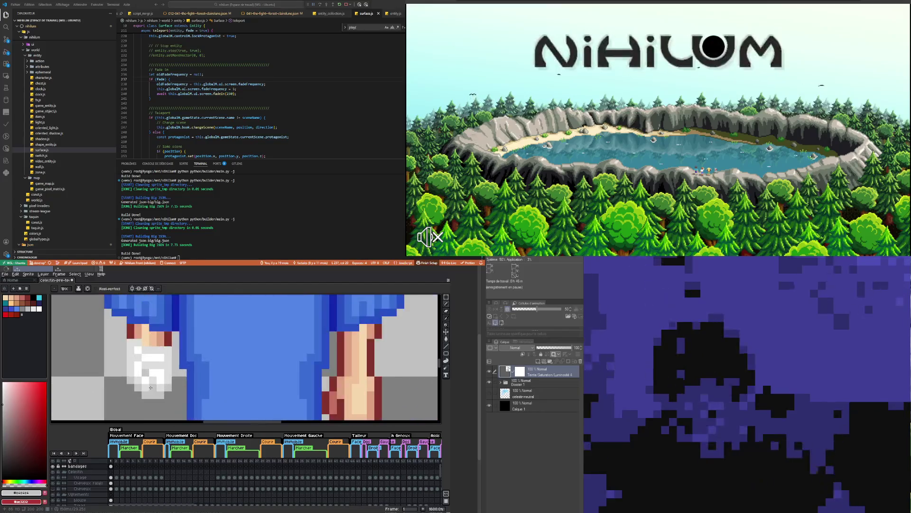
{"action": "scroll", "coordinate": [151, 387], "scroll_direction": "down", "scroll_amount": 5}
{"action": "scroll", "coordinate": [159, 366], "scroll_direction": "down", "scroll_amount": 1}
{"action": "scroll", "coordinate": [165, 344], "scroll_direction": "up", "scroll_amount": 2}
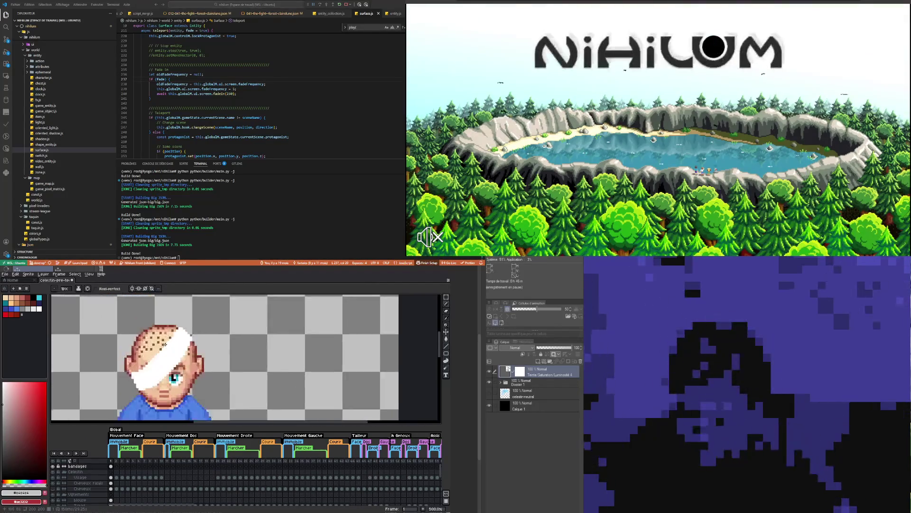
- Paint grey pixels along the lower edge of the head bandage
{"action": "scroll", "coordinate": [165, 344], "scroll_direction": "up", "scroll_amount": 1}
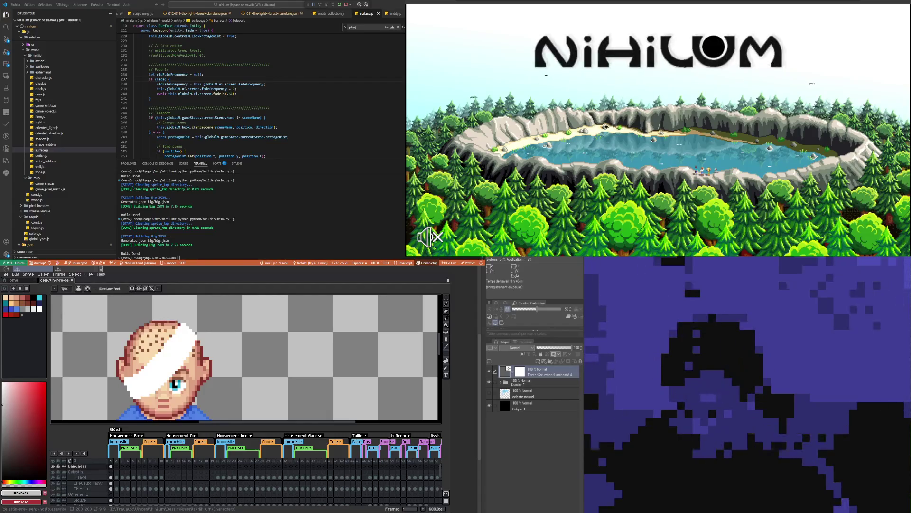
{"action": "scroll", "coordinate": [190, 356], "scroll_direction": "down", "scroll_amount": 1}
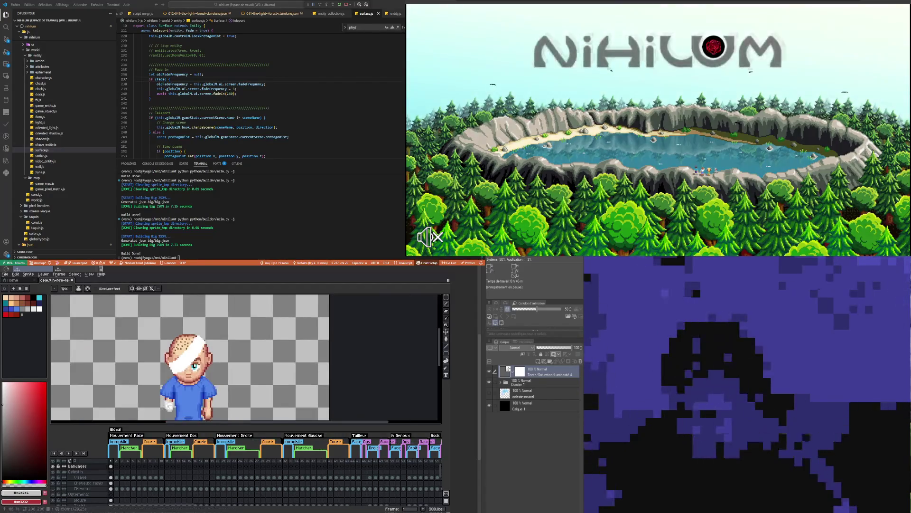
{"action": "scroll", "coordinate": [214, 360], "scroll_direction": "down", "scroll_amount": 3}
{"action": "scroll", "coordinate": [213, 361], "scroll_direction": "down", "scroll_amount": 2}
{"action": "scroll", "coordinate": [214, 360], "scroll_direction": "up", "scroll_amount": 6}
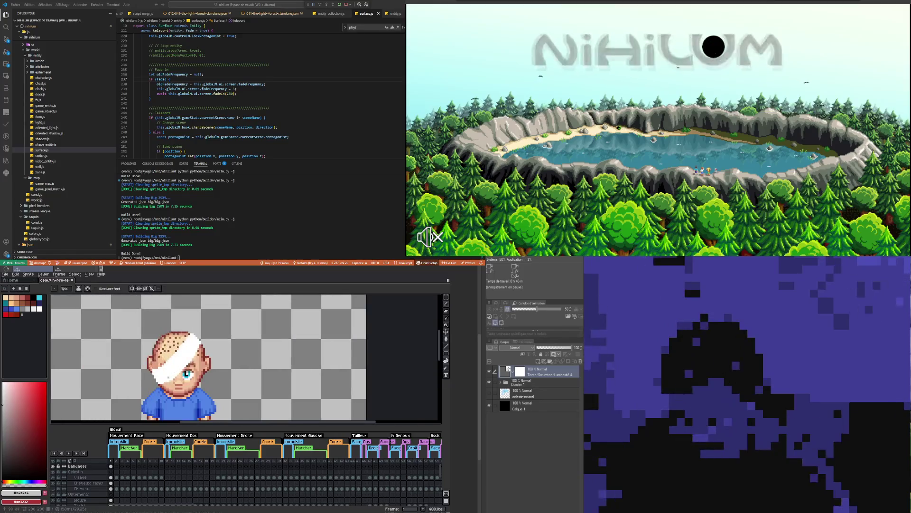
{"action": "scroll", "coordinate": [180, 370], "scroll_direction": "up", "scroll_amount": 3}
{"action": "scroll", "coordinate": [181, 370], "scroll_direction": "down", "scroll_amount": 3}
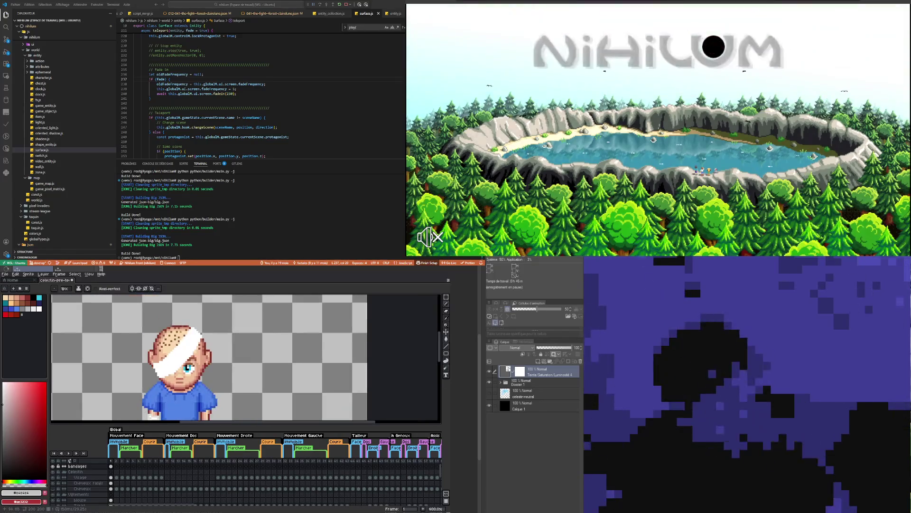
{"action": "scroll", "coordinate": [161, 403], "scroll_direction": "up", "scroll_amount": 3}
{"action": "scroll", "coordinate": [161, 403], "scroll_direction": "down", "scroll_amount": 3}
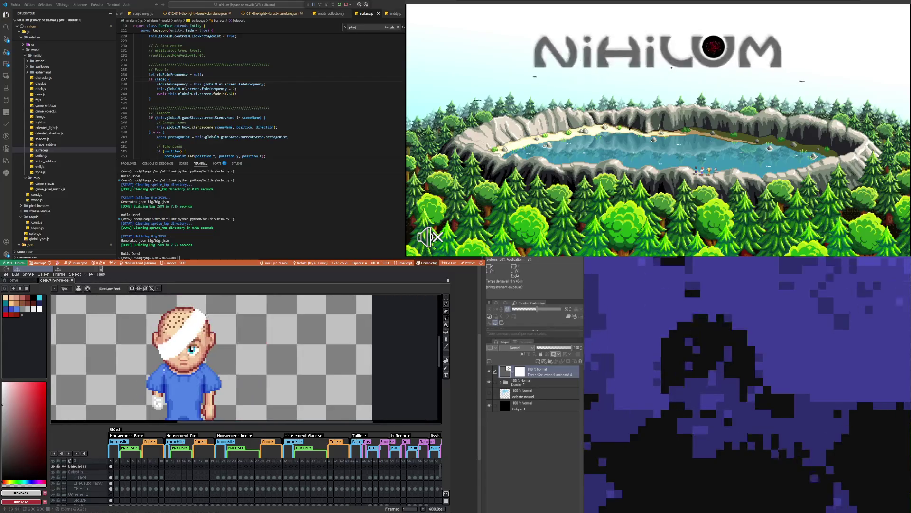
{"action": "scroll", "coordinate": [180, 348], "scroll_direction": "up", "scroll_amount": 3}
{"action": "scroll", "coordinate": [181, 349], "scroll_direction": "down", "scroll_amount": 3}
{"action": "scroll", "coordinate": [181, 349], "scroll_direction": "up", "scroll_amount": 5}
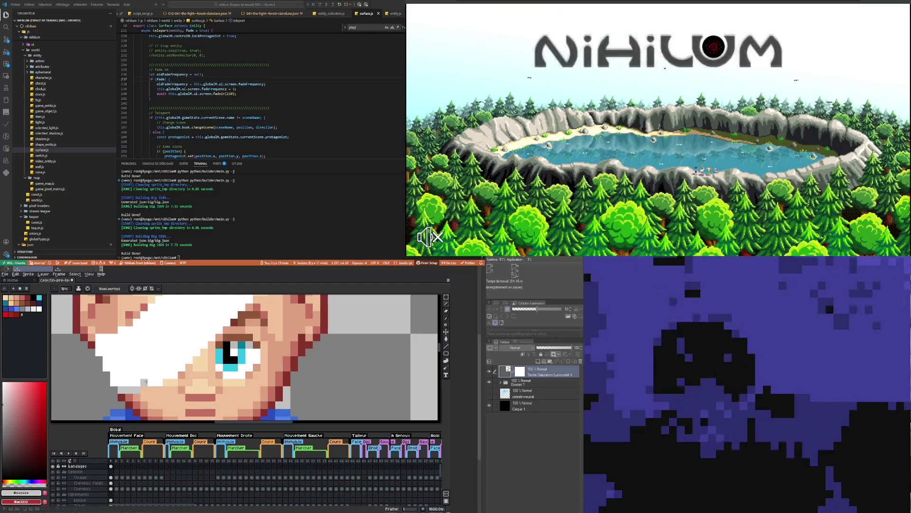
{"action": "left_click_drag", "start_coordinate": [147, 382], "coordinate": [178, 368]}
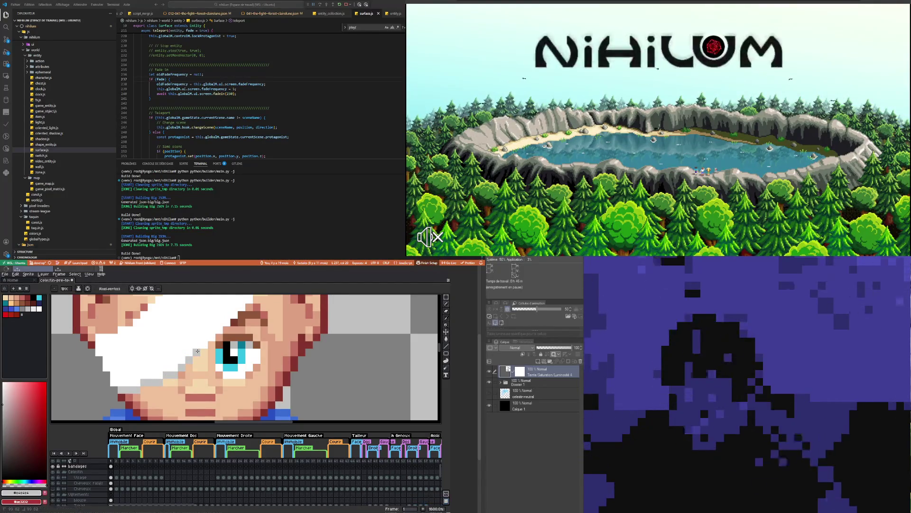
- Draw a 45° grey line along the bandage edge, then undo it
{"action": "left_click_drag", "start_coordinate": [197, 351], "coordinate": [234, 315]}
{"action": "scroll", "coordinate": [233, 330], "scroll_direction": "down", "scroll_amount": 5}
{"action": "scroll", "coordinate": [216, 377], "scroll_direction": "up", "scroll_amount": 4}
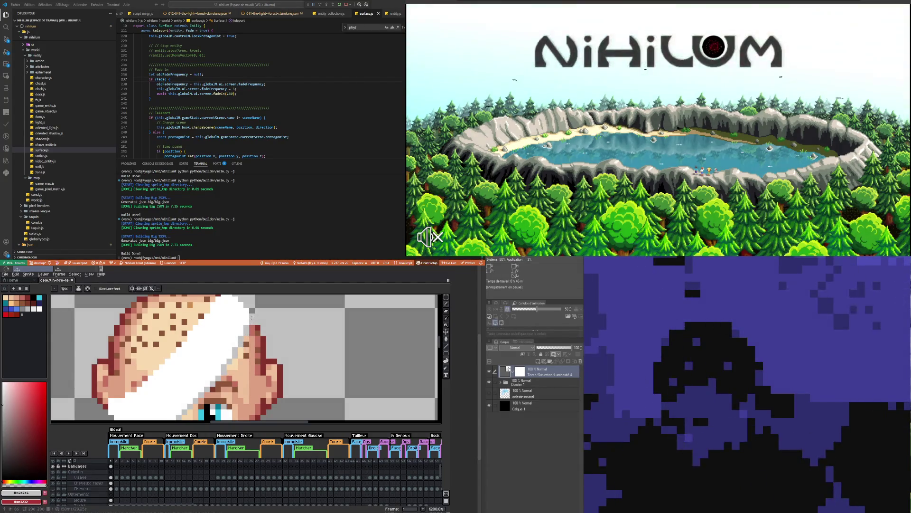
{"action": "scroll", "coordinate": [234, 364], "scroll_direction": "down", "scroll_amount": 6}
{"action": "scroll", "coordinate": [234, 364], "scroll_direction": "up", "scroll_amount": 3}
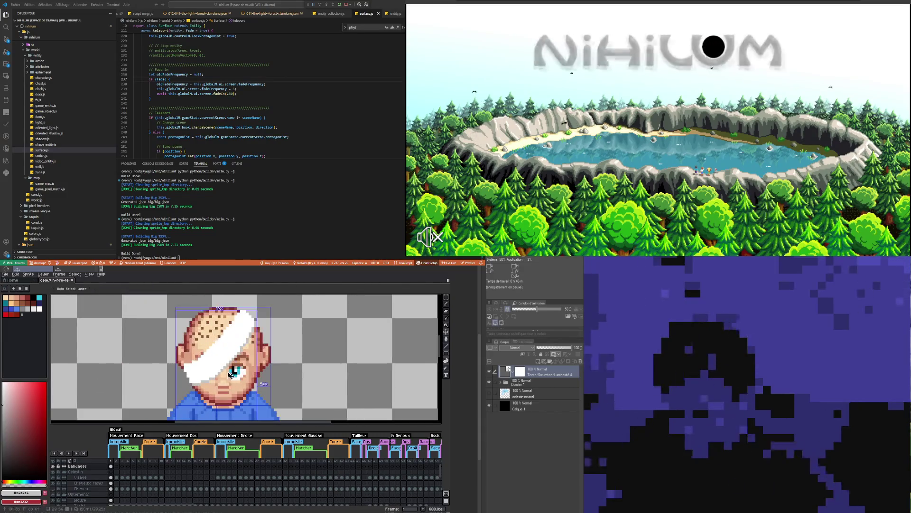
{"action": "key", "text": "ctrl+z"}
{"action": "scroll", "coordinate": [230, 342], "scroll_direction": "down", "scroll_amount": 3}
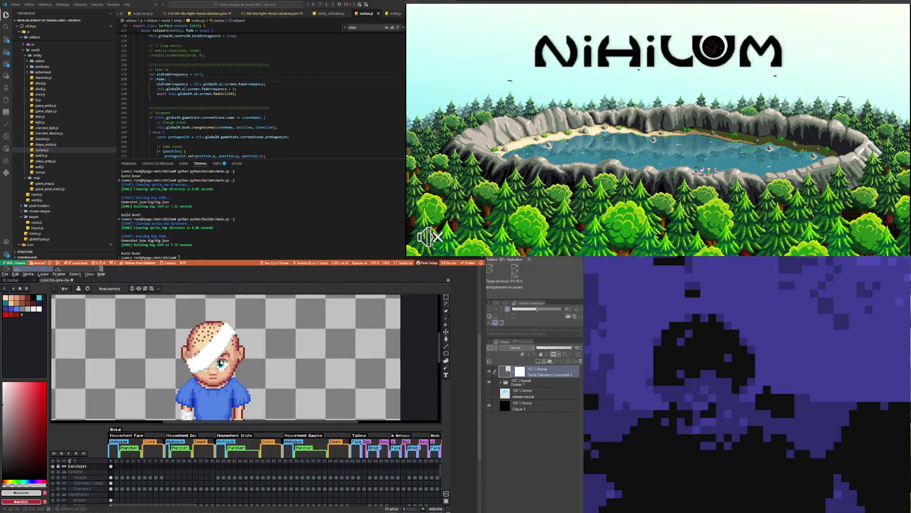
{"action": "scroll", "coordinate": [191, 374], "scroll_direction": "up", "scroll_amount": 3}
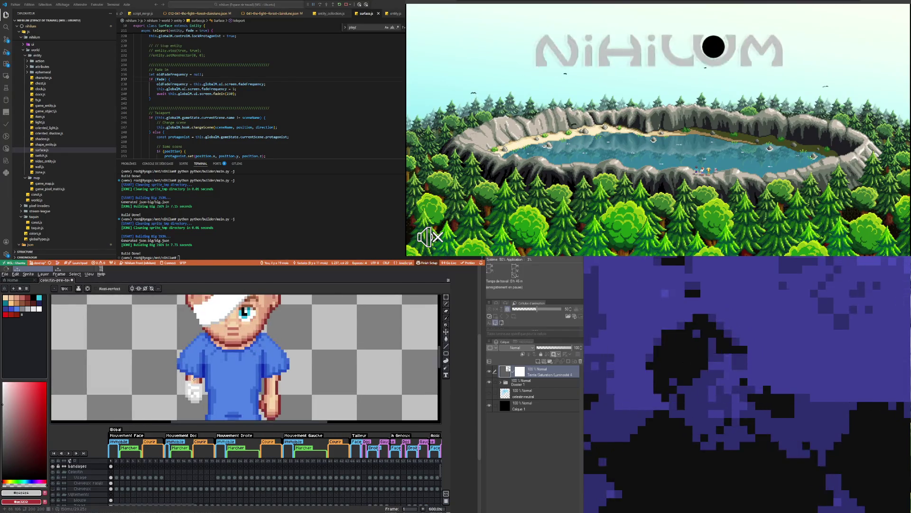
- Sample the lighter grey #cccccc from the hand bandage as the drawing colour
{"action": "key", "text": "i"}
{"action": "left_click", "coordinate": [203, 381]}
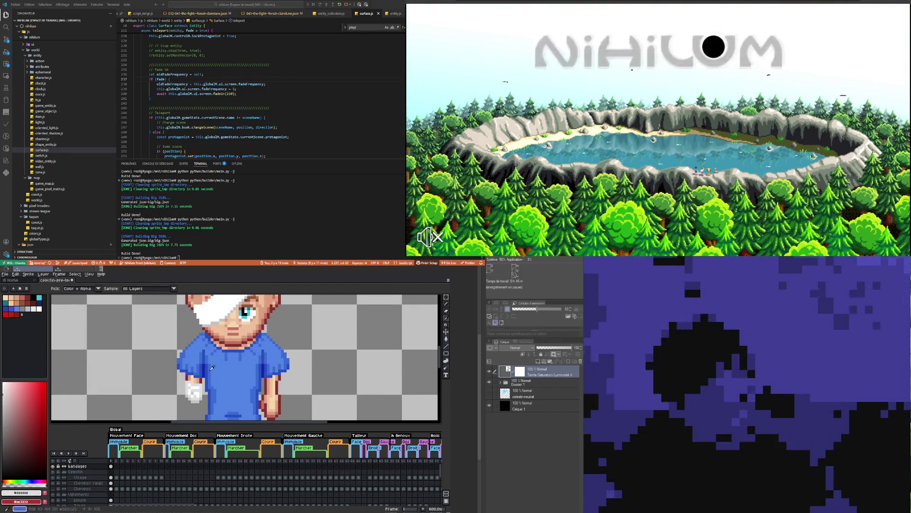
{"action": "scroll", "coordinate": [212, 367], "scroll_direction": "down", "scroll_amount": 1}
{"action": "scroll", "coordinate": [190, 380], "scroll_direction": "up", "scroll_amount": 2}
{"action": "scroll", "coordinate": [167, 393], "scroll_direction": "up", "scroll_amount": 2}
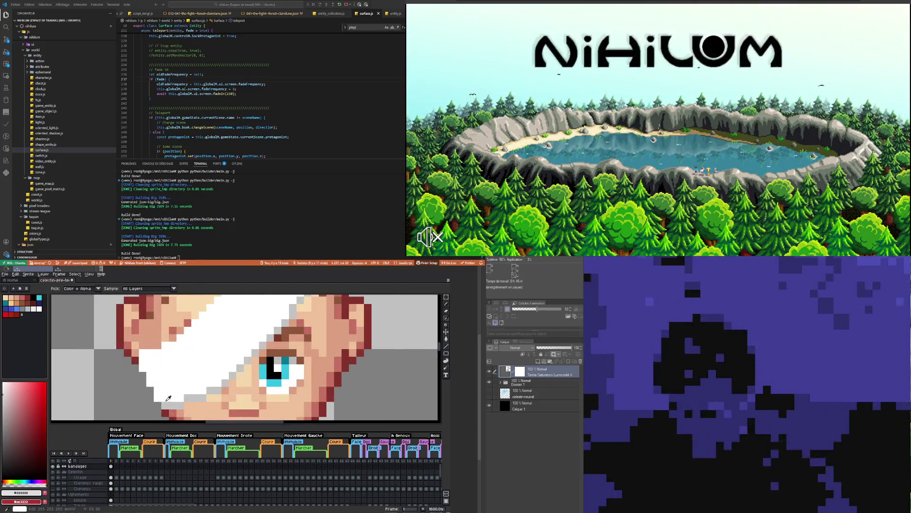
- Return to the Pencil and undo the stray stroke on the head bandage
{"action": "key", "text": "b"}
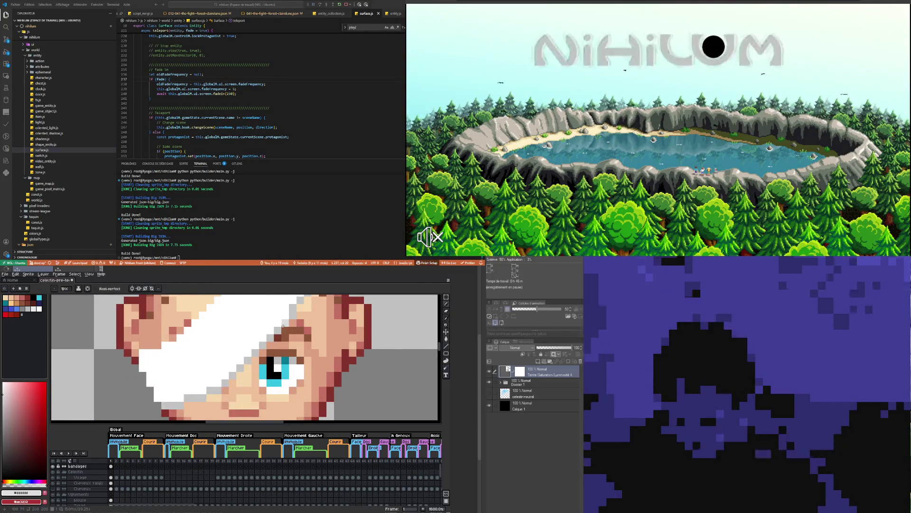
{"action": "scroll", "coordinate": [283, 325], "scroll_direction": "down", "scroll_amount": 3}
{"action": "scroll", "coordinate": [242, 342], "scroll_direction": "up", "scroll_amount": 3}
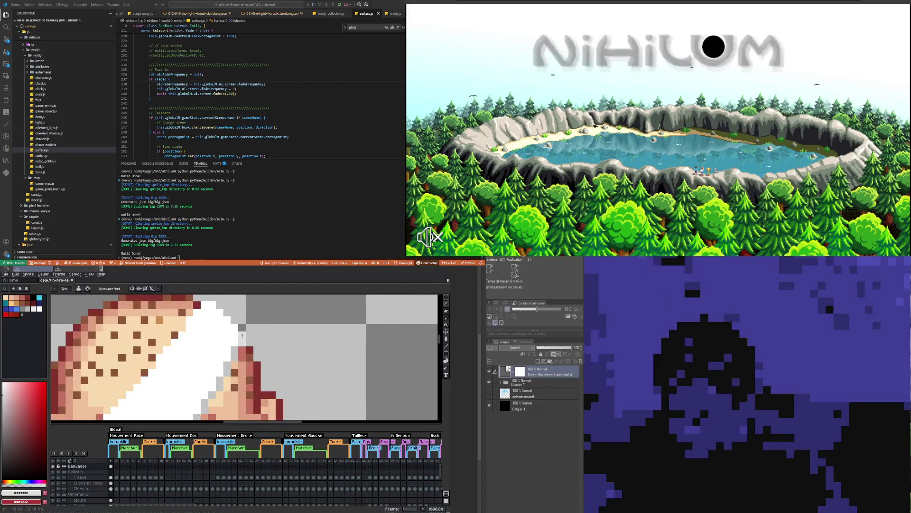
{"action": "scroll", "coordinate": [243, 336], "scroll_direction": "down", "scroll_amount": 3}
{"action": "scroll", "coordinate": [231, 335], "scroll_direction": "up", "scroll_amount": 3}
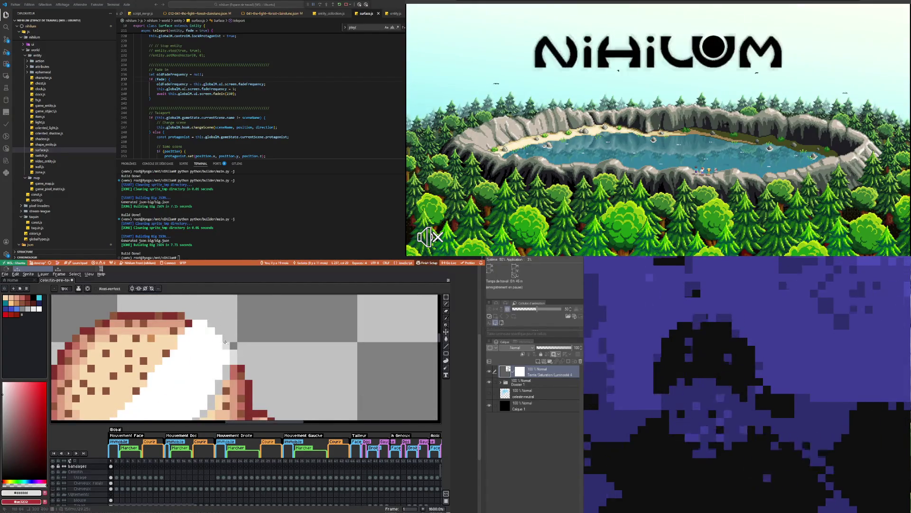
{"action": "scroll", "coordinate": [204, 324], "scroll_direction": "down", "scroll_amount": 3}
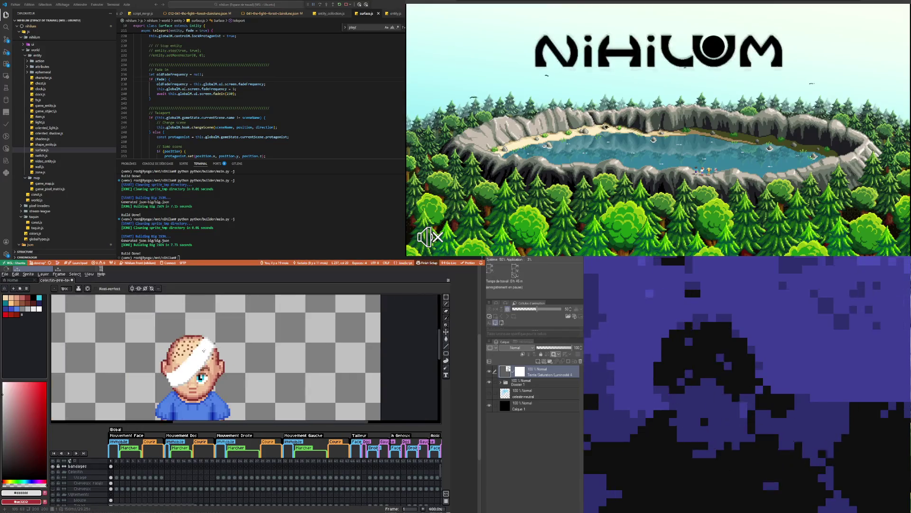
{"action": "scroll", "coordinate": [186, 387], "scroll_direction": "up", "scroll_amount": 3}
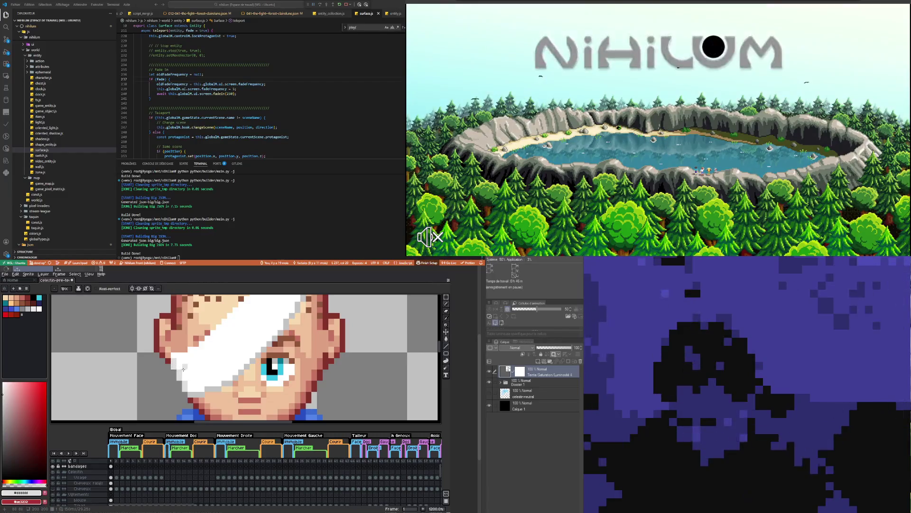
{"action": "scroll", "coordinate": [187, 377], "scroll_direction": "down", "scroll_amount": 3}
{"action": "scroll", "coordinate": [172, 398], "scroll_direction": "up", "scroll_amount": 2}
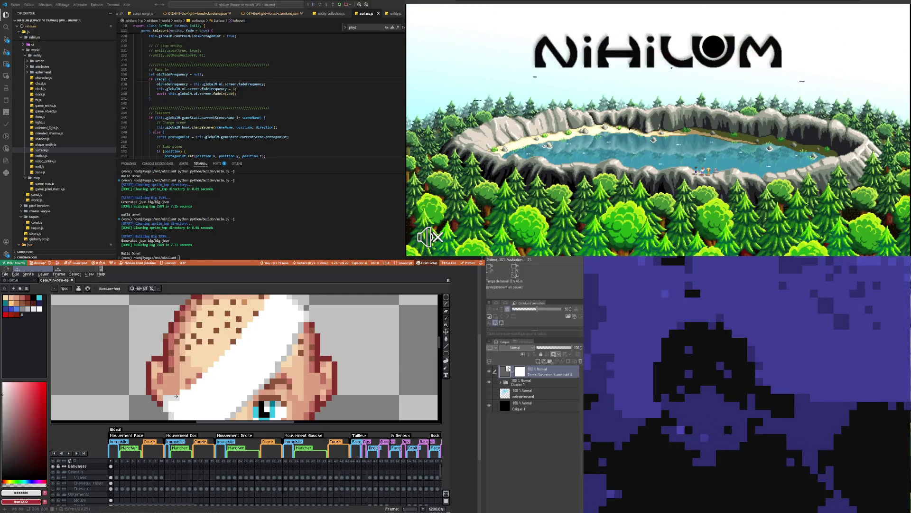
{"action": "scroll", "coordinate": [176, 395], "scroll_direction": "down", "scroll_amount": 5}
{"action": "scroll", "coordinate": [236, 357], "scroll_direction": "up", "scroll_amount": 4}
{"action": "scroll", "coordinate": [236, 357], "scroll_direction": "up", "scroll_amount": 5}
{"action": "key", "text": "ctrl+z"}
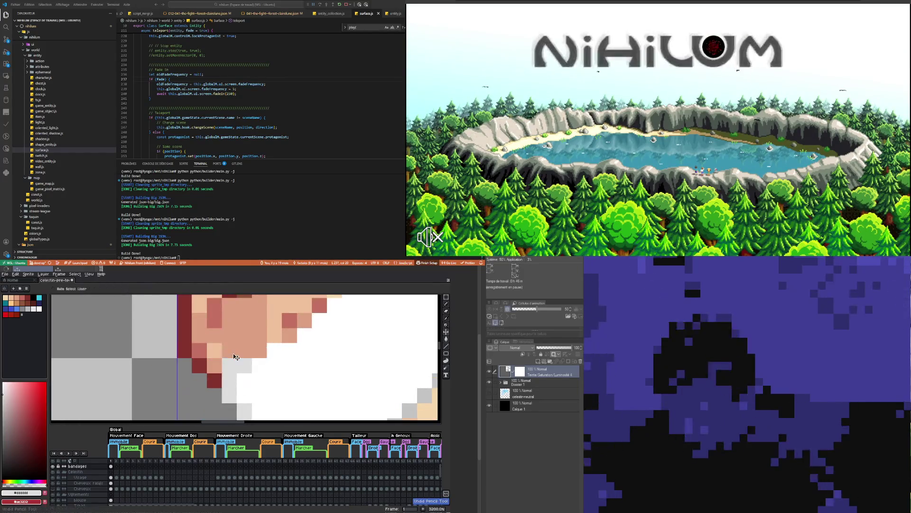
- Pick a near-white from the sprite and fill bandage areas with the Paint Bucket
{"action": "scroll", "coordinate": [236, 357], "scroll_direction": "down", "scroll_amount": 6}
{"action": "scroll", "coordinate": [246, 346], "scroll_direction": "down", "scroll_amount": 3}
{"action": "scroll", "coordinate": [256, 337], "scroll_direction": "down", "scroll_amount": 2}
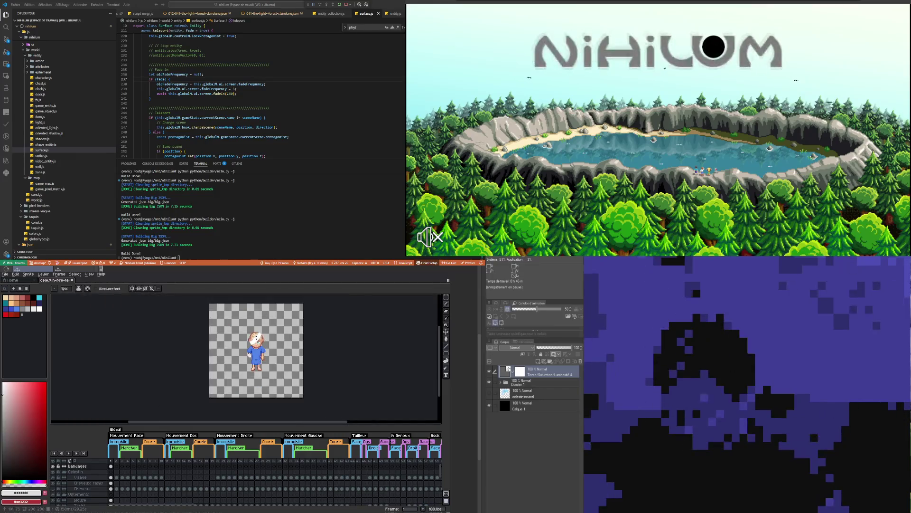
{"action": "scroll", "coordinate": [256, 338], "scroll_direction": "up", "scroll_amount": 2}
{"action": "scroll", "coordinate": [257, 338], "scroll_direction": "up", "scroll_amount": 3}
{"action": "key", "text": "i"}
{"action": "left_click", "coordinate": [229, 342]}
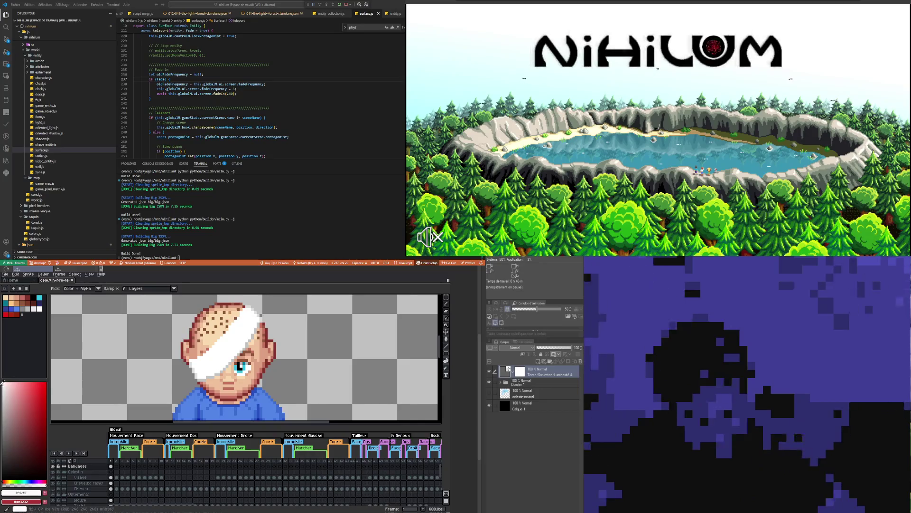
{"action": "left_click", "coordinate": [446, 339]}
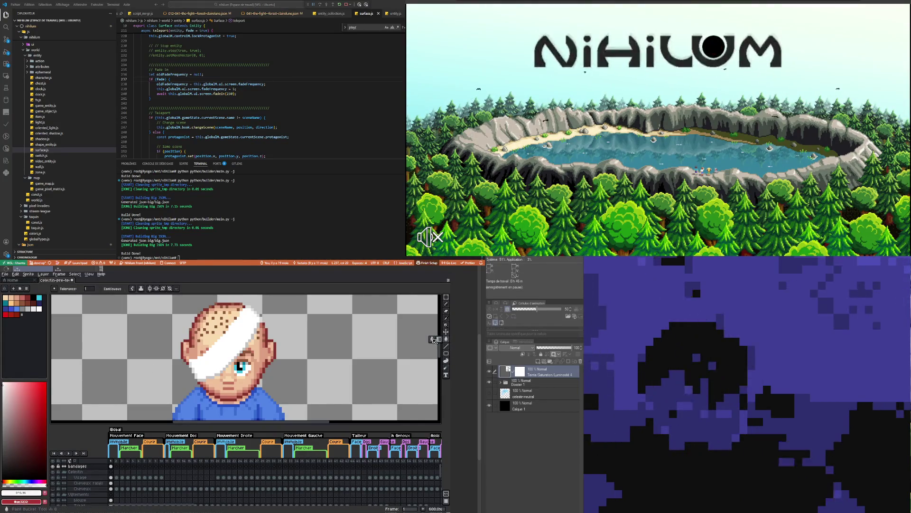
{"action": "scroll", "coordinate": [212, 366], "scroll_direction": "down", "scroll_amount": 3}
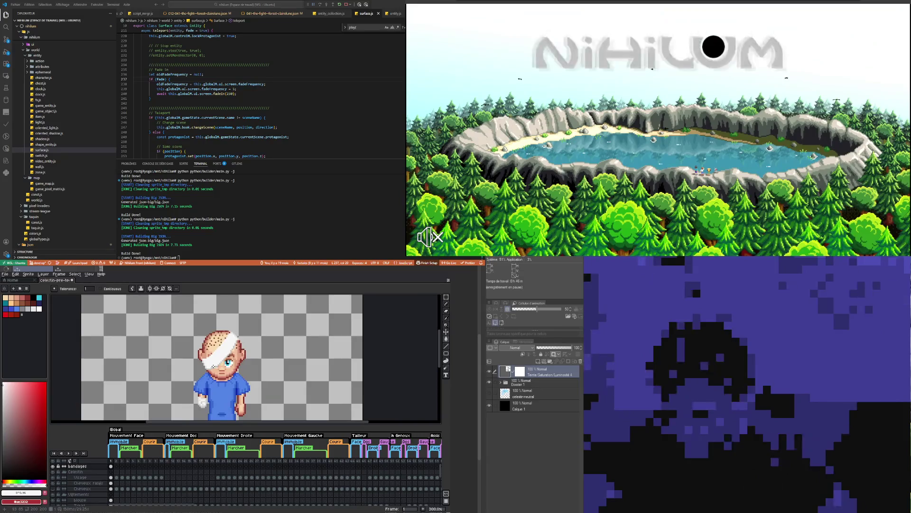
{"action": "scroll", "coordinate": [204, 389], "scroll_direction": "up", "scroll_amount": 3}
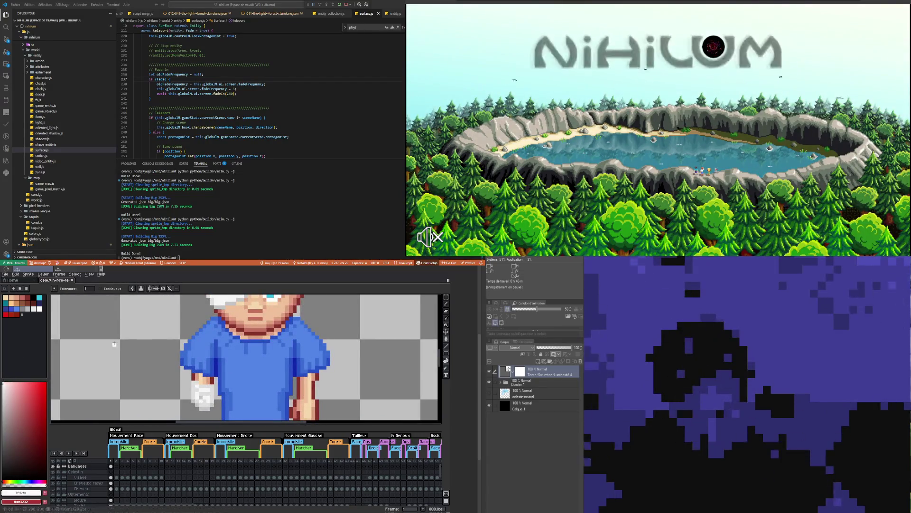
{"action": "scroll", "coordinate": [206, 373], "scroll_direction": "down", "scroll_amount": 3}
{"action": "scroll", "coordinate": [205, 373], "scroll_direction": "up", "scroll_amount": 3}
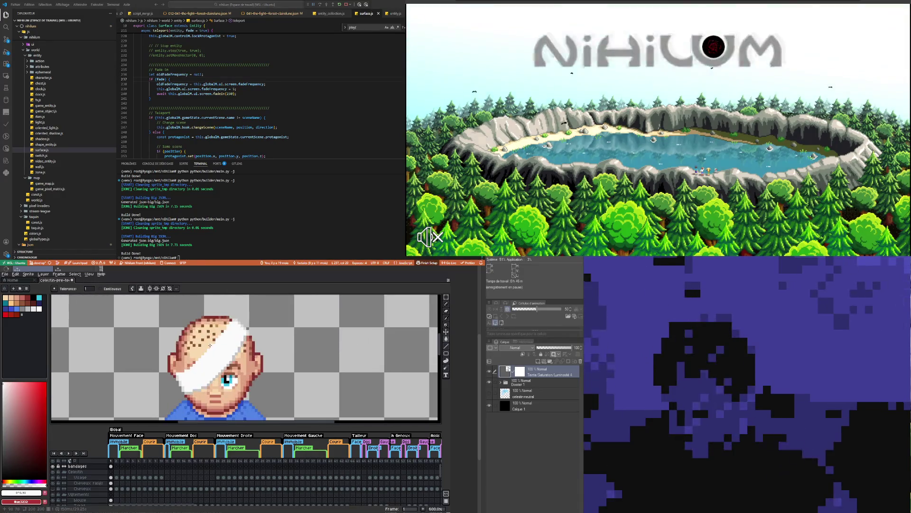
{"action": "key", "text": "b"}
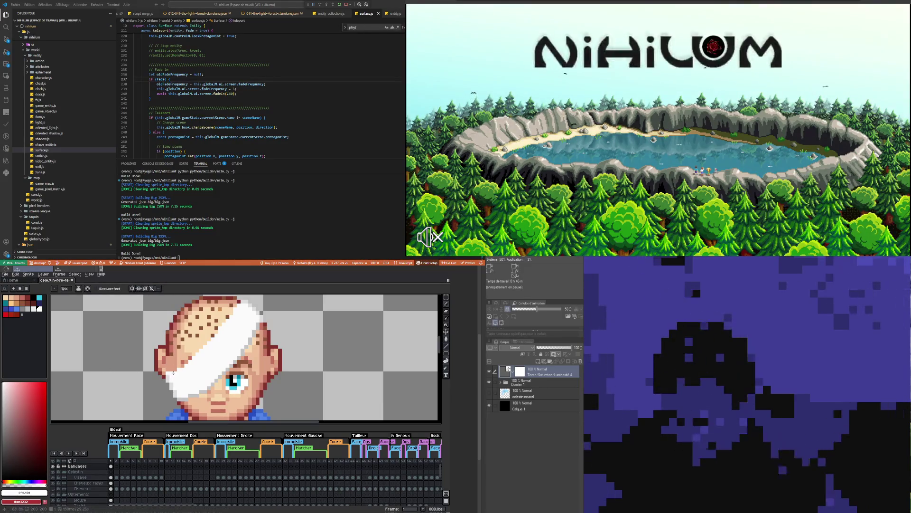
- Retouch the remaining bandage edge pixels using sampled colours, bucket fills and pencil
{"action": "scroll", "coordinate": [173, 373], "scroll_direction": "up", "scroll_amount": 3}
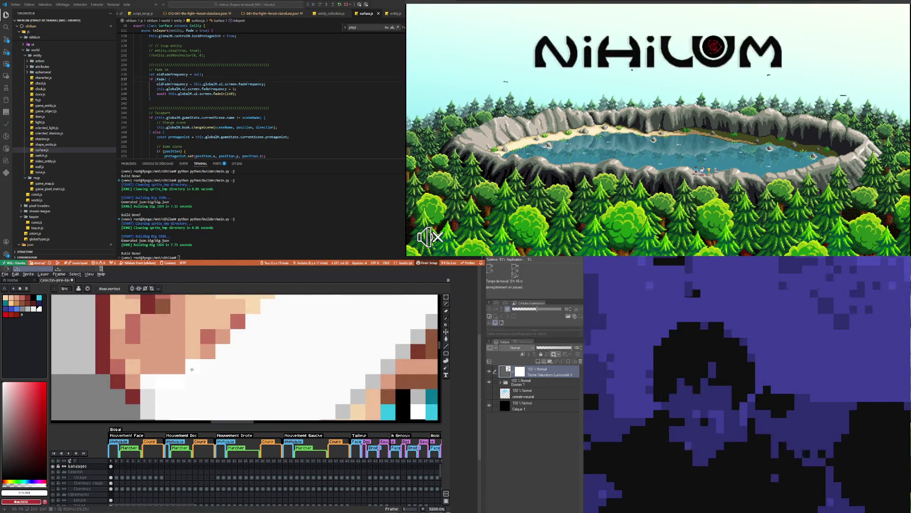
{"action": "scroll", "coordinate": [204, 366], "scroll_direction": "down", "scroll_amount": 5}
{"action": "scroll", "coordinate": [190, 389], "scroll_direction": "up", "scroll_amount": 2}
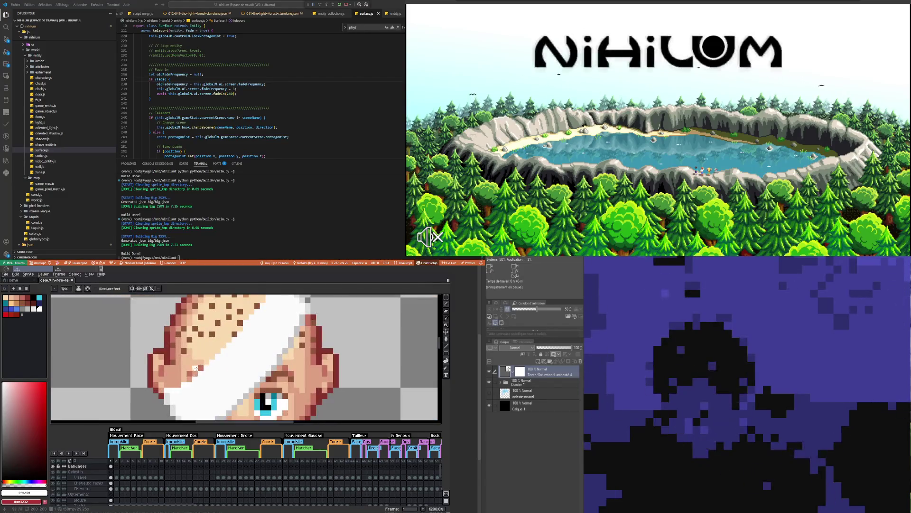
{"action": "key", "text": "i"}
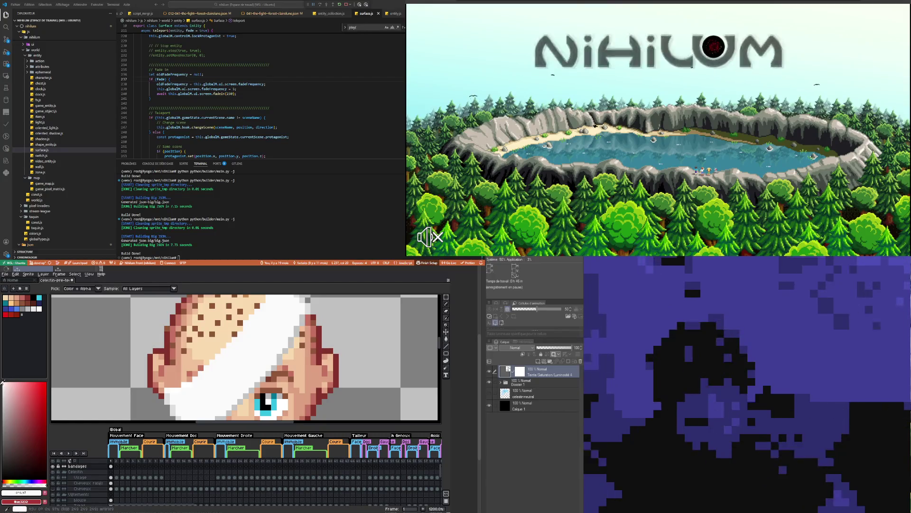
{"action": "left_click", "coordinate": [446, 339]}
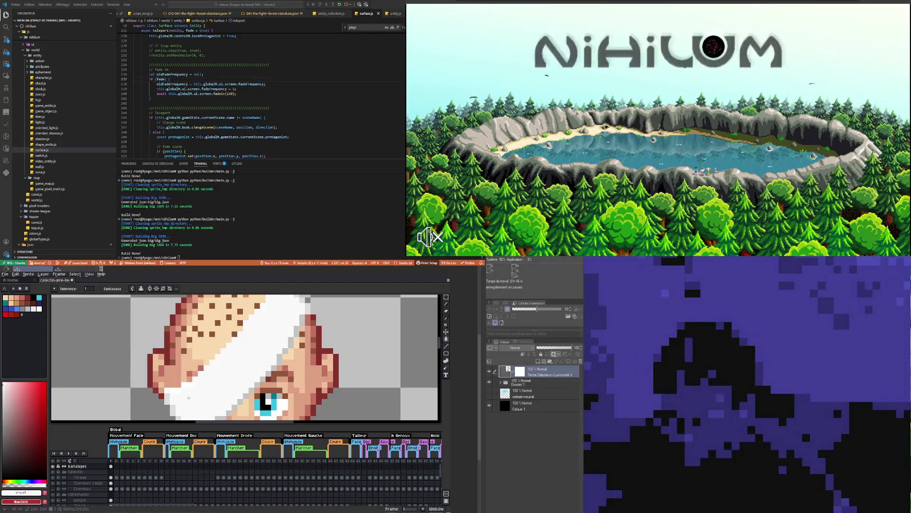
{"action": "scroll", "coordinate": [188, 397], "scroll_direction": "up", "scroll_amount": 1}
{"action": "scroll", "coordinate": [189, 398], "scroll_direction": "up", "scroll_amount": 2}
{"action": "key", "text": "i"}
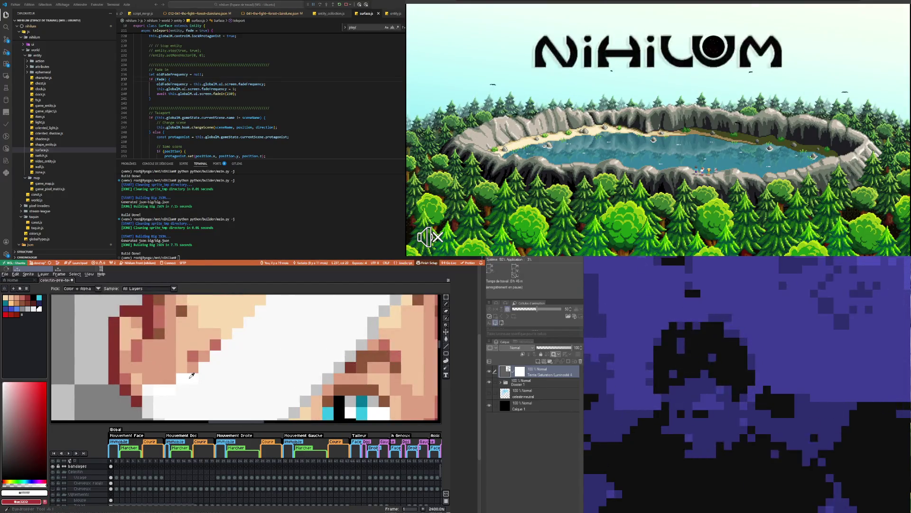
{"action": "key", "text": "b"}
{"action": "scroll", "coordinate": [194, 370], "scroll_direction": "up", "scroll_amount": 3}
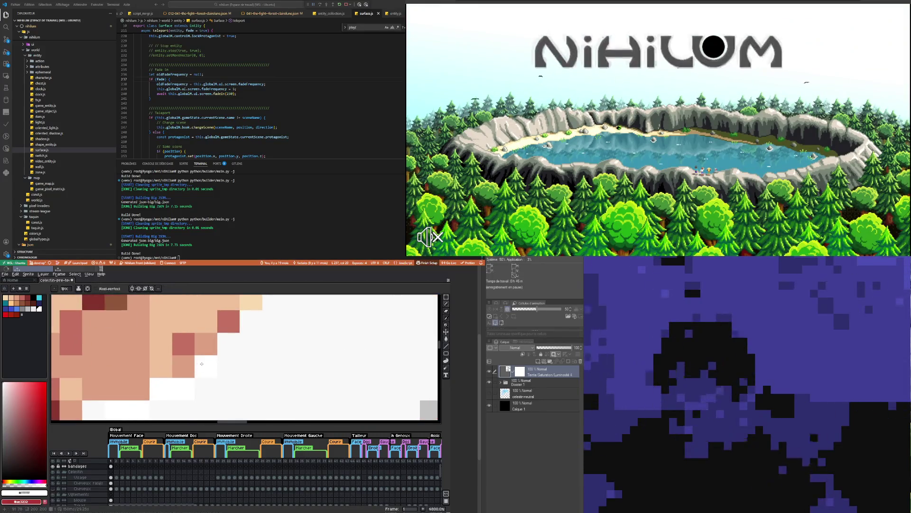
{"action": "scroll", "coordinate": [253, 323], "scroll_direction": "down", "scroll_amount": 5}
{"action": "scroll", "coordinate": [269, 333], "scroll_direction": "up", "scroll_amount": 3}
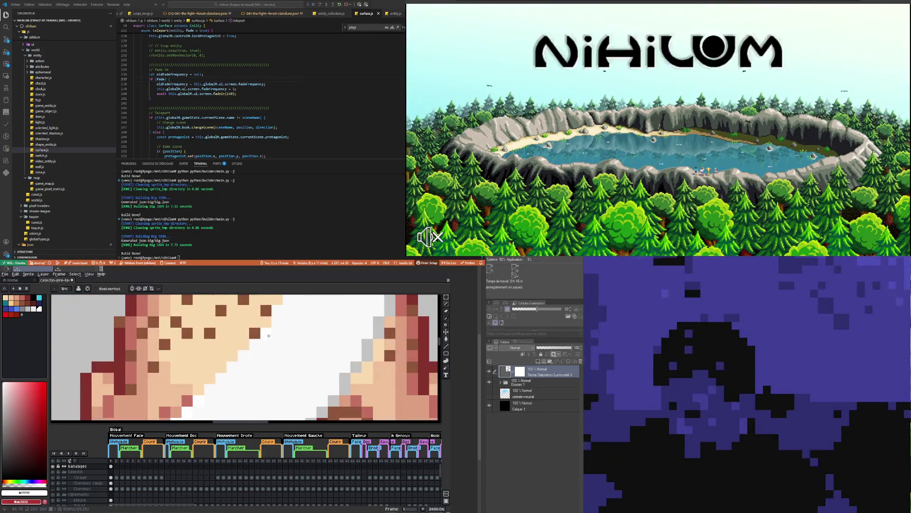
{"action": "scroll", "coordinate": [275, 321], "scroll_direction": "down", "scroll_amount": 4}
{"action": "scroll", "coordinate": [241, 375], "scroll_direction": "up", "scroll_amount": 4}
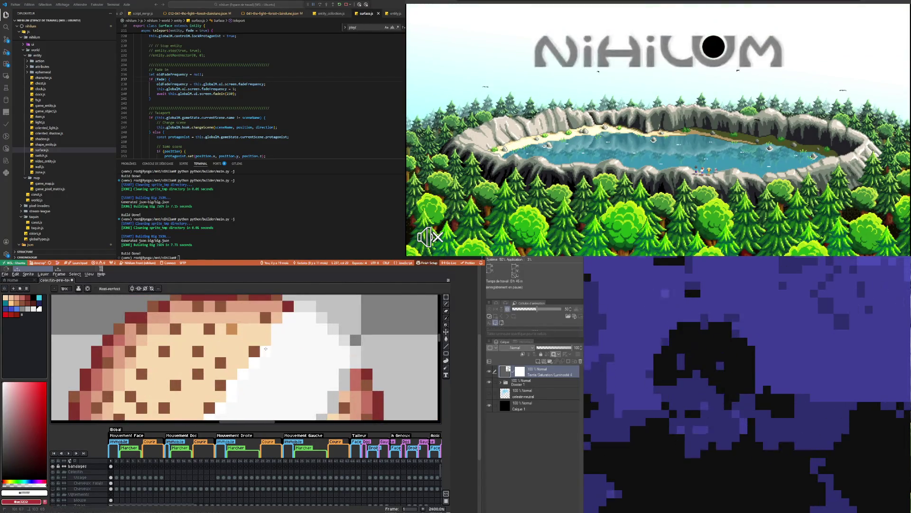
{"action": "scroll", "coordinate": [292, 313], "scroll_direction": "down", "scroll_amount": 2}
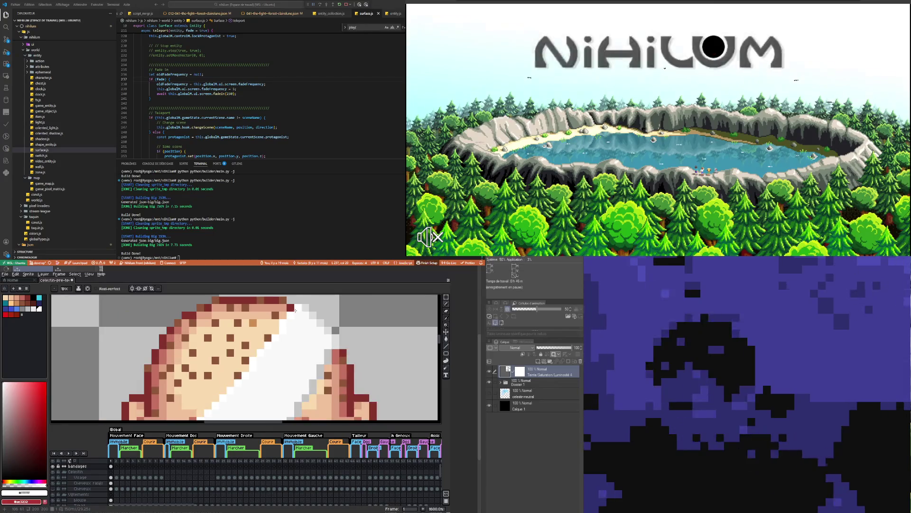
{"action": "scroll", "coordinate": [279, 326], "scroll_direction": "down", "scroll_amount": 5}
{"action": "scroll", "coordinate": [257, 342], "scroll_direction": "up", "scroll_amount": 6}
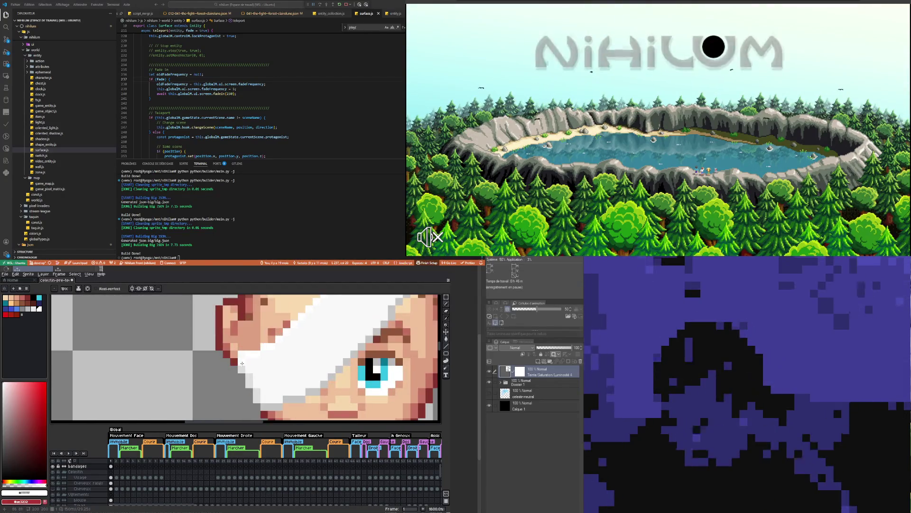
{"action": "scroll", "coordinate": [240, 355], "scroll_direction": "up", "scroll_amount": 5}
{"action": "scroll", "coordinate": [230, 353], "scroll_direction": "down", "scroll_amount": 3}
{"action": "scroll", "coordinate": [225, 353], "scroll_direction": "down", "scroll_amount": 2}
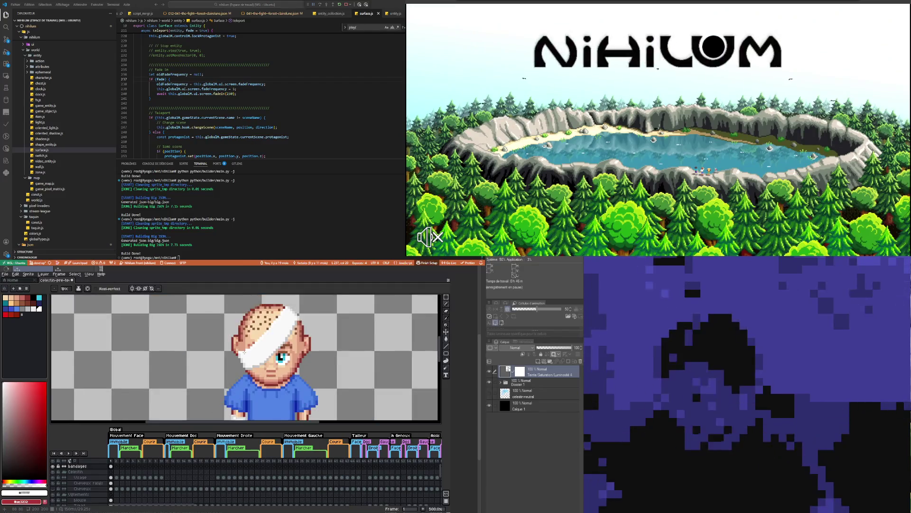
{"action": "scroll", "coordinate": [221, 353], "scroll_direction": "up", "scroll_amount": 4}
{"action": "scroll", "coordinate": [214, 352], "scroll_direction": "up", "scroll_amount": 1}
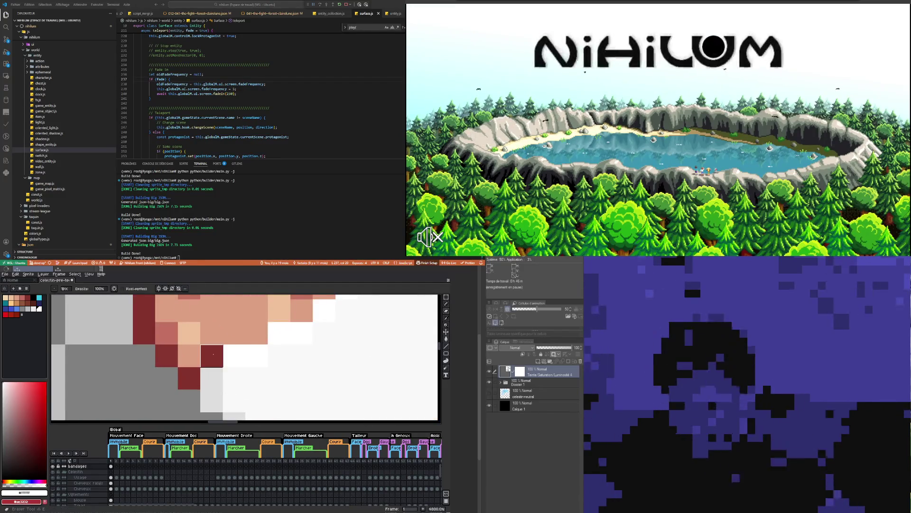
{"action": "scroll", "coordinate": [214, 352], "scroll_direction": "down", "scroll_amount": 6}
{"action": "scroll", "coordinate": [242, 375], "scroll_direction": "down", "scroll_amount": 2}
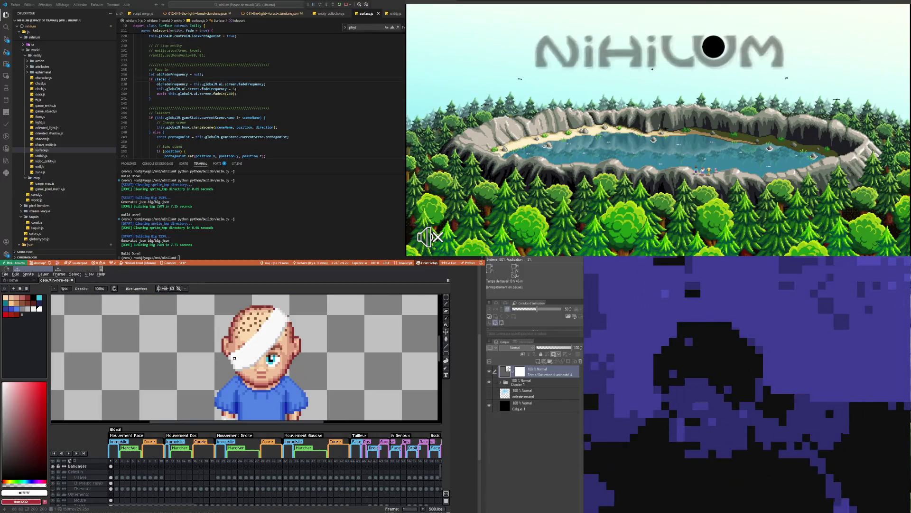
{"action": "scroll", "coordinate": [234, 358], "scroll_direction": "down", "scroll_amount": 2}
{"action": "scroll", "coordinate": [246, 350], "scroll_direction": "up", "scroll_amount": 3}
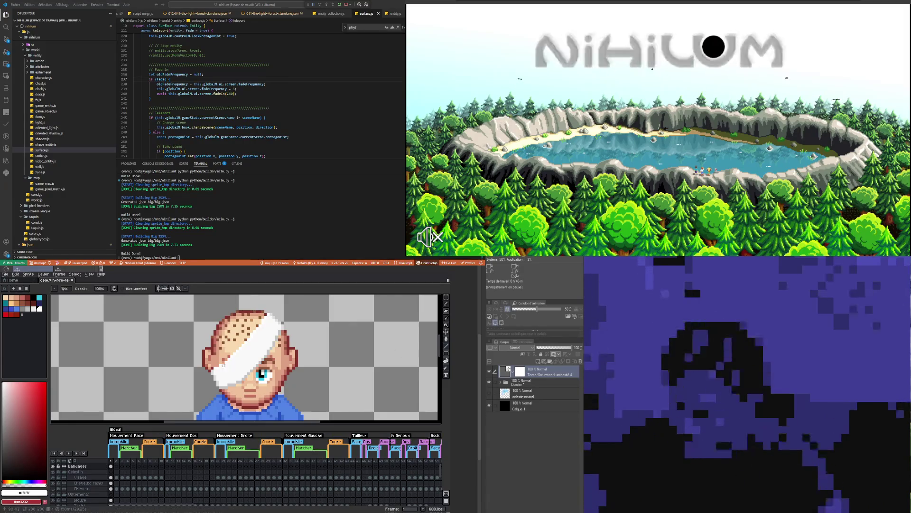
{"action": "scroll", "coordinate": [226, 375], "scroll_direction": "up", "scroll_amount": 1}
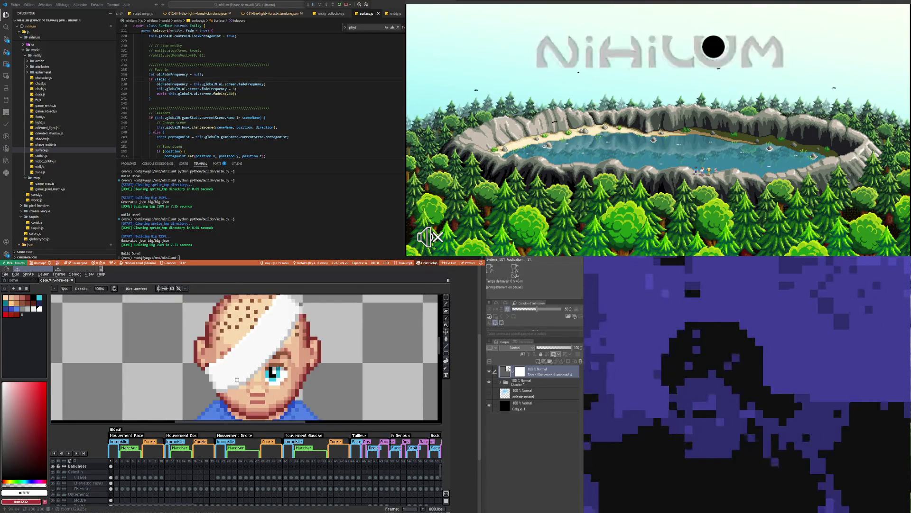
- Sample light grey #c4c4c4 from the bandage and undo the last pencil stroke
{"action": "key", "text": "i"}
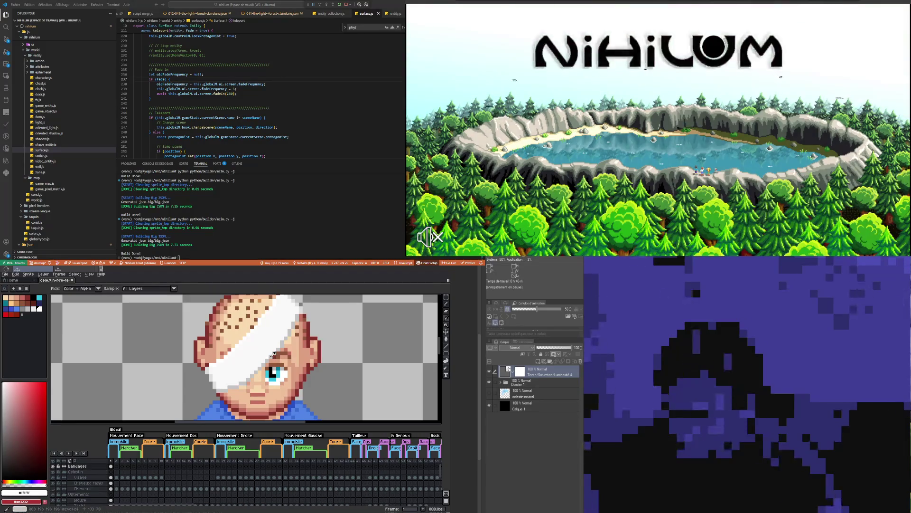
{"action": "left_click", "coordinate": [274, 354]}
{"action": "key", "text": "b"}
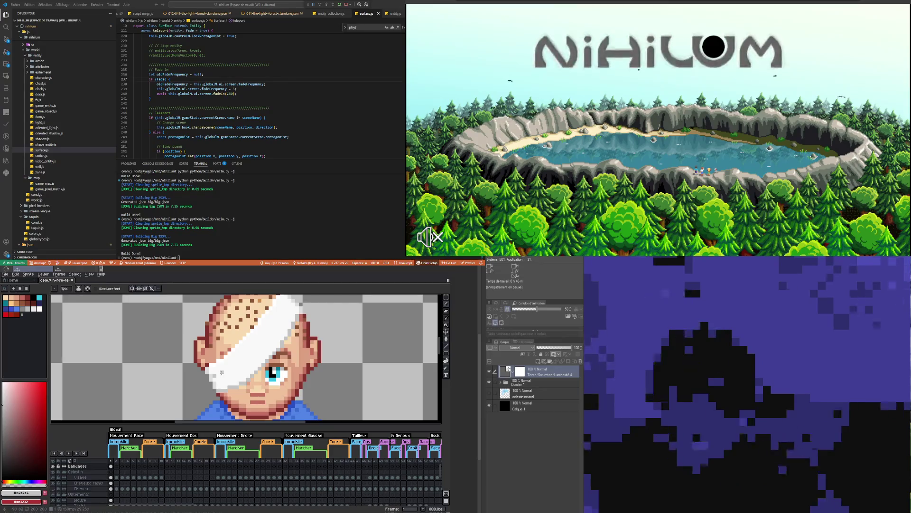
{"action": "scroll", "coordinate": [222, 373], "scroll_direction": "down", "scroll_amount": 1}
{"action": "scroll", "coordinate": [300, 388], "scroll_direction": "up", "scroll_amount": 1}
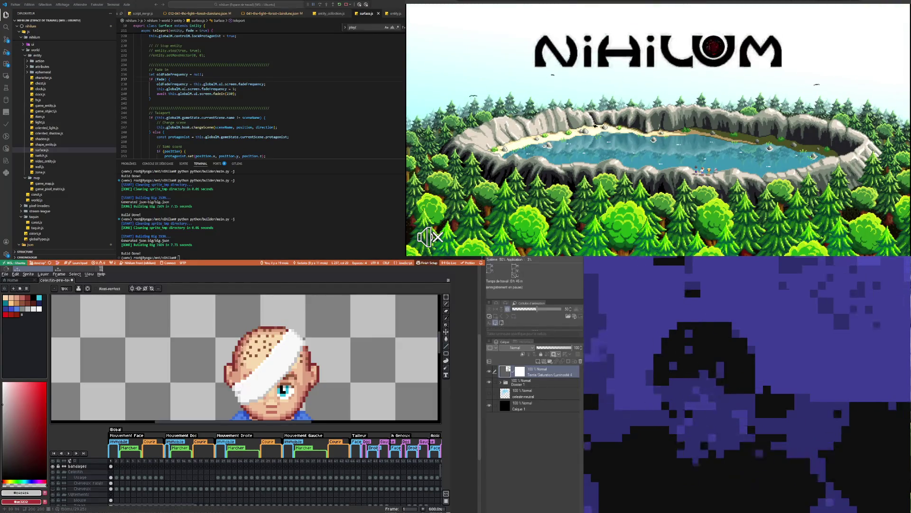
{"action": "key", "text": "ctrl+z"}
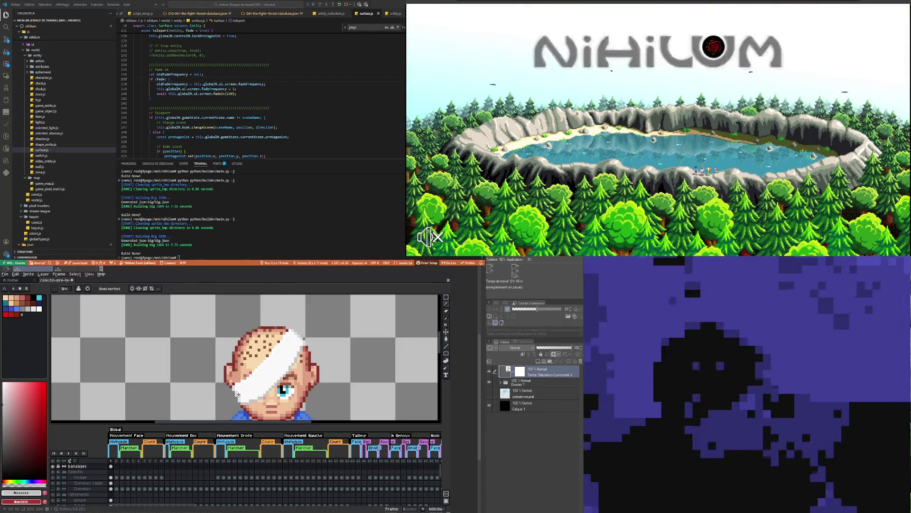
- Test a short stroke on the bandage, undo it, pick the bandage grey, undo again
{"action": "left_click_drag", "start_coordinate": [238, 393], "coordinate": [262, 381]}
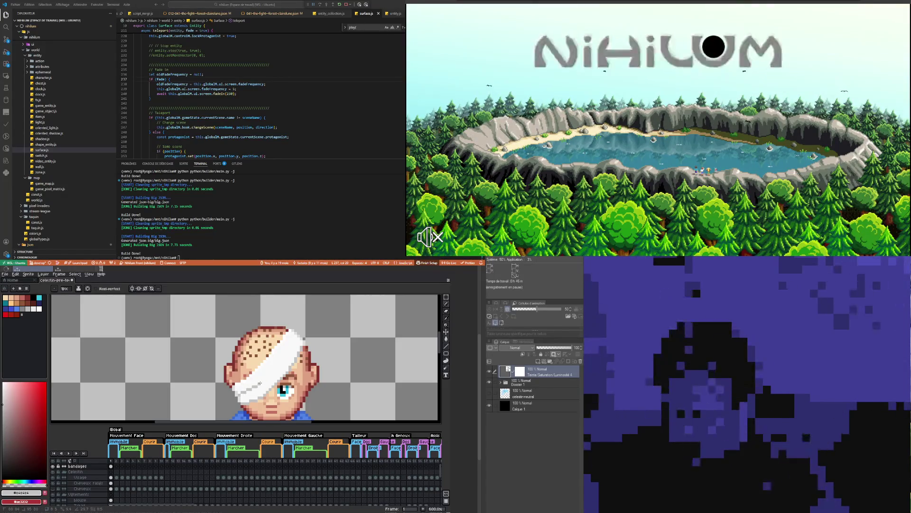
{"action": "key", "text": "ctrl+z"}
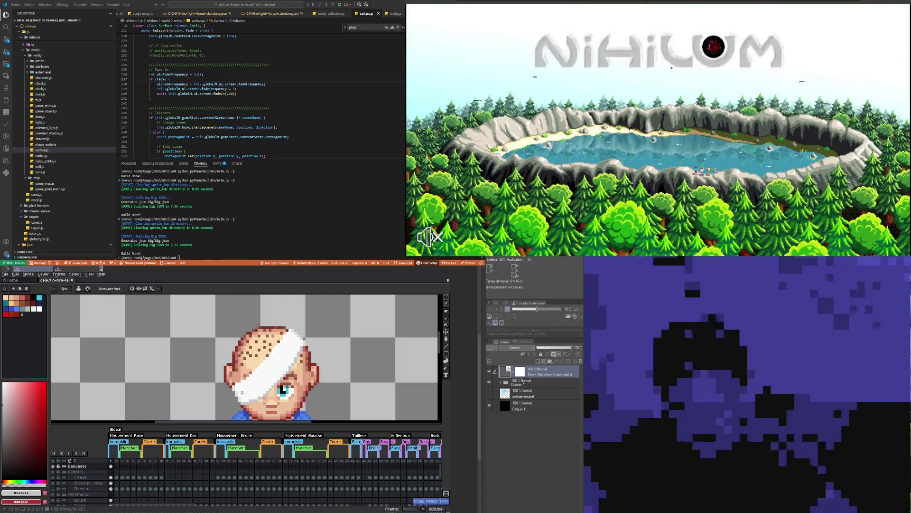
{"action": "left_click", "coordinate": [239, 392], "text": "alt"}
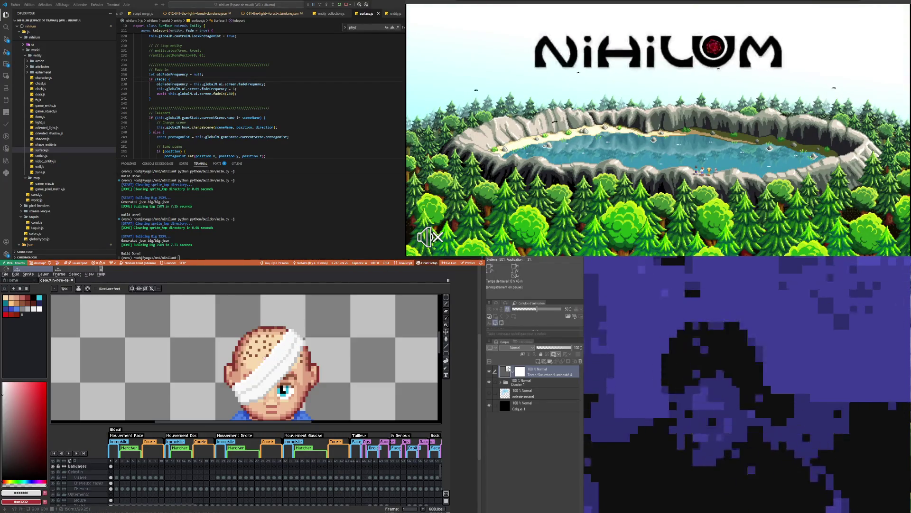
{"action": "scroll", "coordinate": [288, 353], "scroll_direction": "up", "scroll_amount": 2}
{"action": "key", "text": "ctrl+z"}
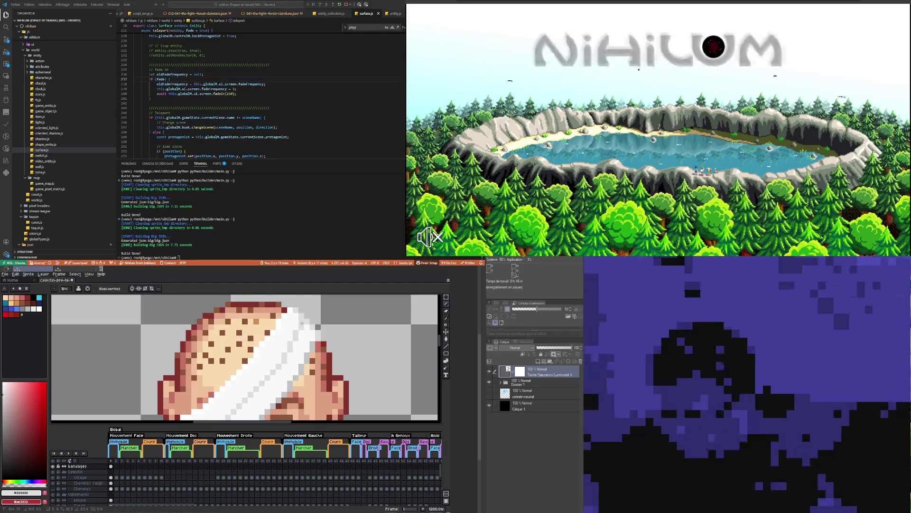
- Zoom in on the bandage and sample its pure white #ffffff as the drawing colour
{"action": "scroll", "coordinate": [302, 323], "scroll_direction": "down", "scroll_amount": 2}
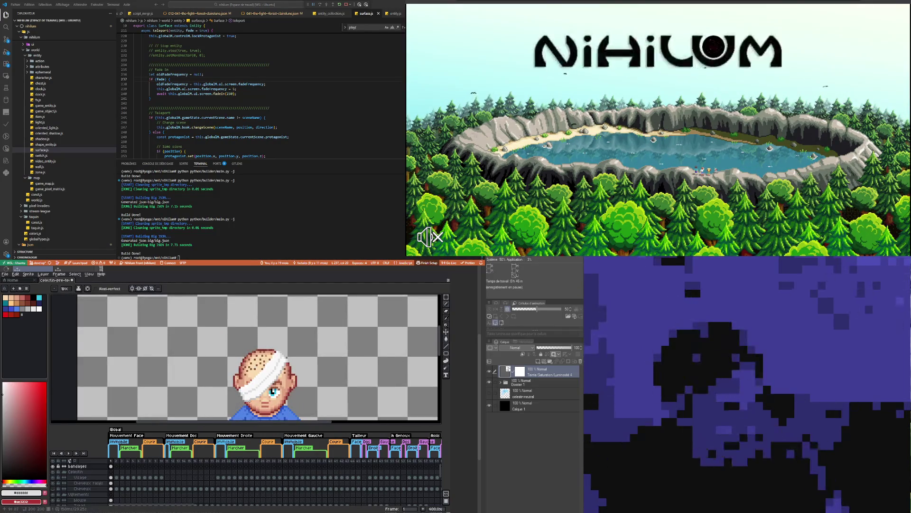
{"action": "scroll", "coordinate": [255, 350], "scroll_direction": "up", "scroll_amount": 2}
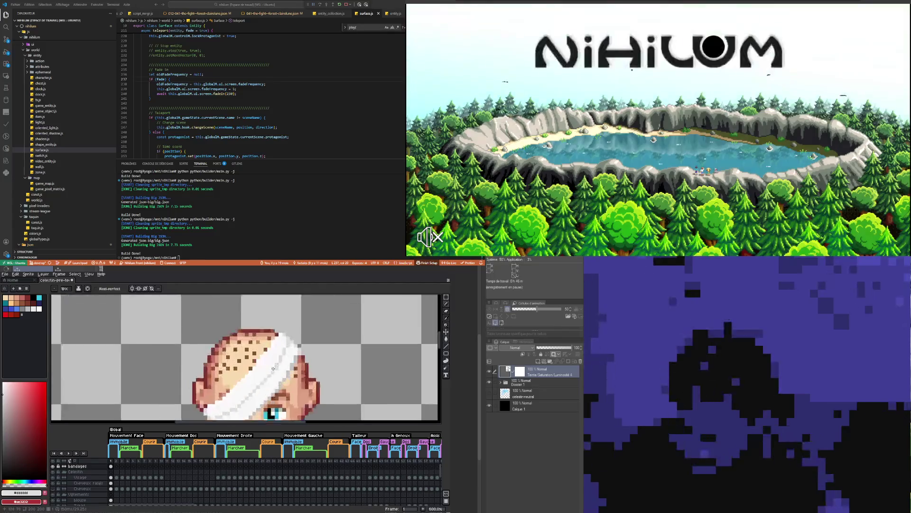
{"action": "scroll", "coordinate": [255, 350], "scroll_direction": "up", "scroll_amount": 2}
{"action": "scroll", "coordinate": [235, 392], "scroll_direction": "down", "scroll_amount": 6}
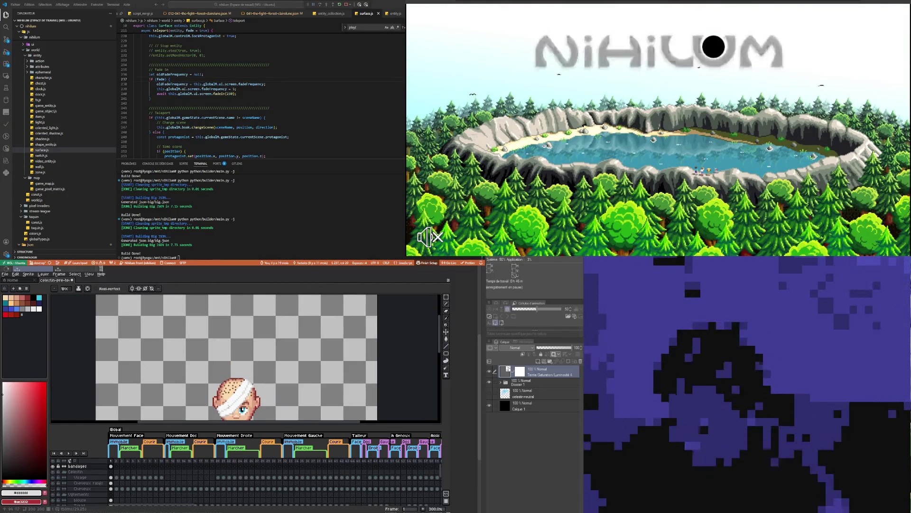
{"action": "scroll", "coordinate": [229, 403], "scroll_direction": "up", "scroll_amount": 2}
{"action": "scroll", "coordinate": [241, 361], "scroll_direction": "down", "scroll_amount": 3}
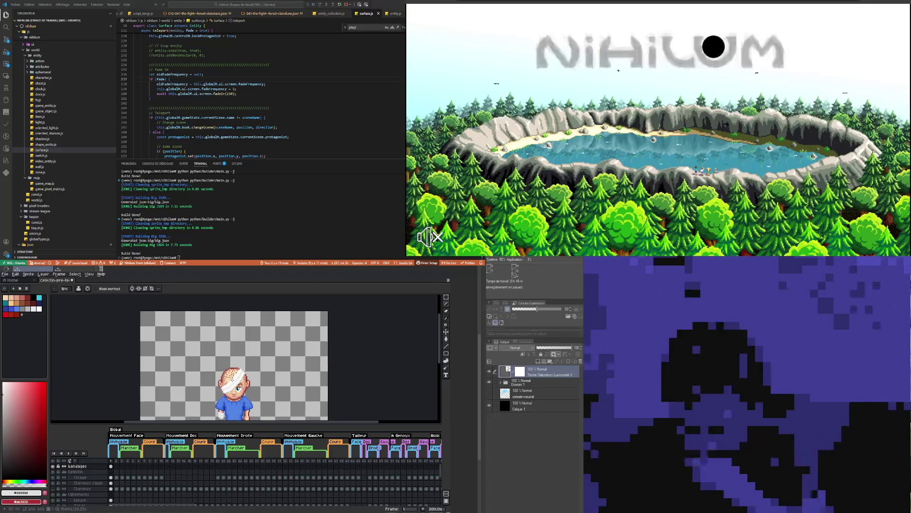
{"action": "scroll", "coordinate": [209, 387], "scroll_direction": "up", "scroll_amount": 2}
{"action": "scroll", "coordinate": [209, 388], "scroll_direction": "up", "scroll_amount": 2}
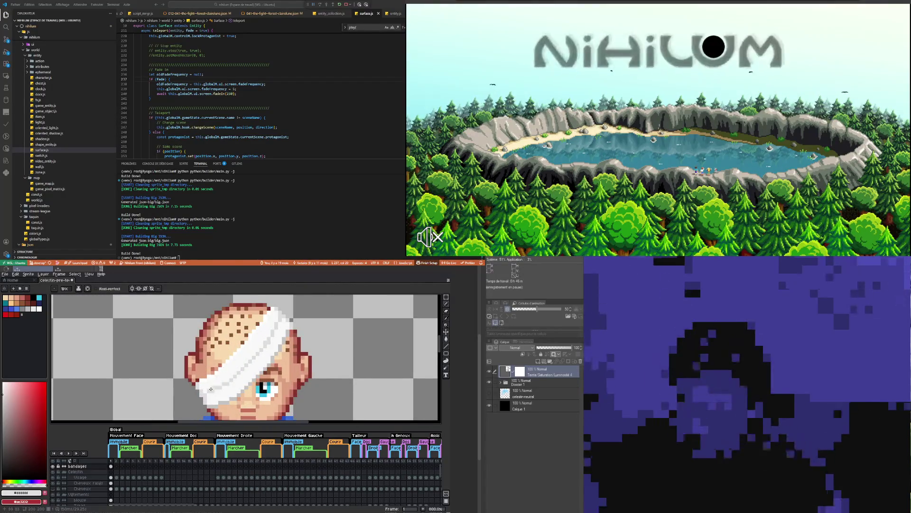
{"action": "key", "text": "w"}
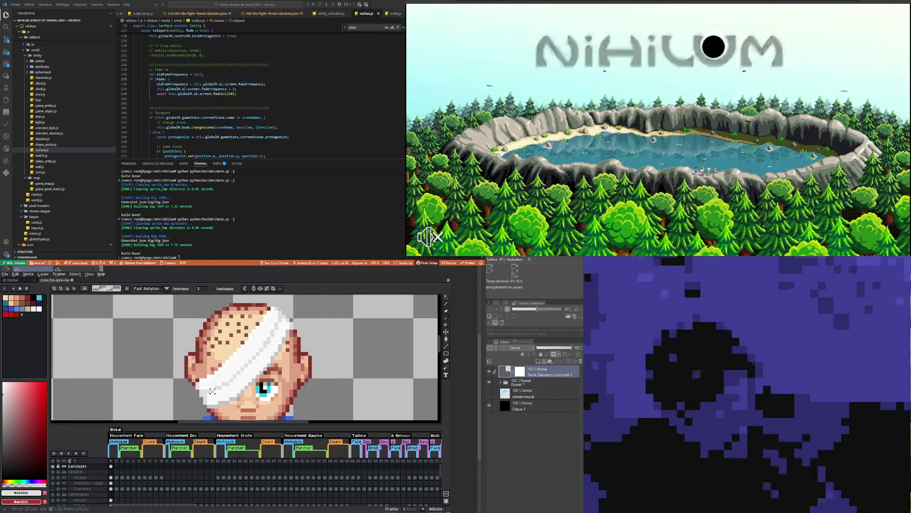
{"action": "key", "text": "b"}
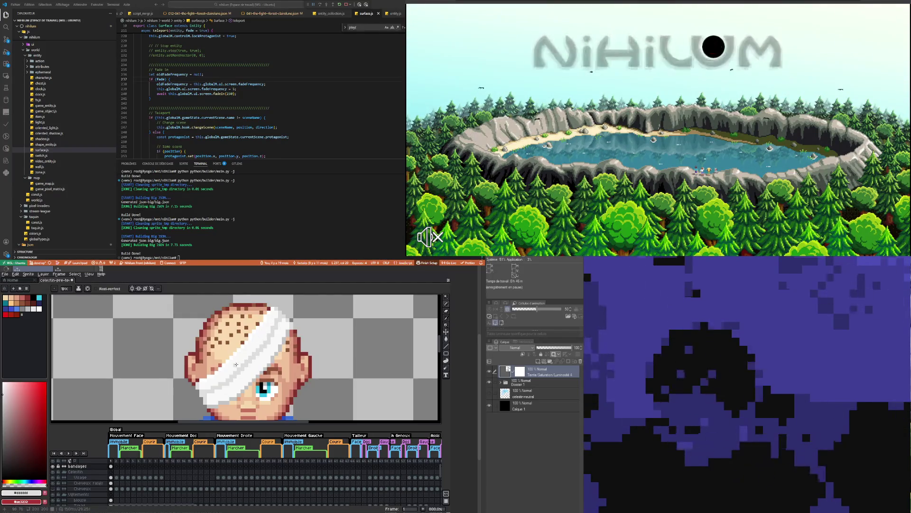
{"action": "key", "text": "alt"}
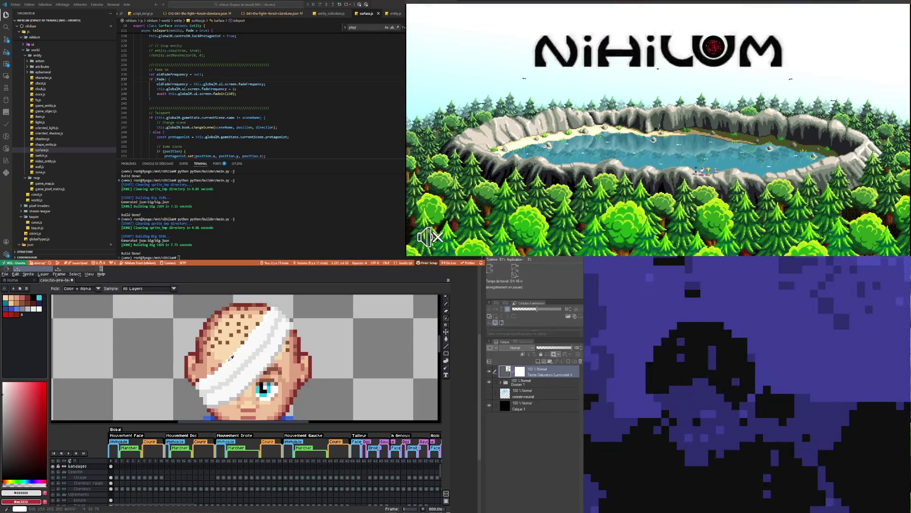
{"action": "left_click", "coordinate": [231, 356], "text": "alt"}
- Zoom back out to review the bandaged patient sprite
{"action": "scroll", "coordinate": [210, 392], "scroll_direction": "up", "scroll_amount": 5}
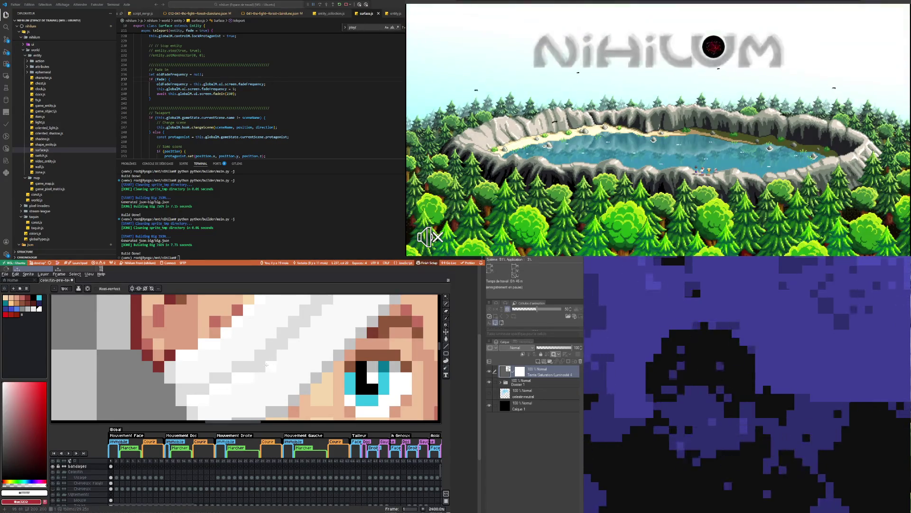
{"action": "scroll", "coordinate": [264, 369], "scroll_direction": "down", "scroll_amount": 4}
{"action": "scroll", "coordinate": [262, 373], "scroll_direction": "up", "scroll_amount": 1}
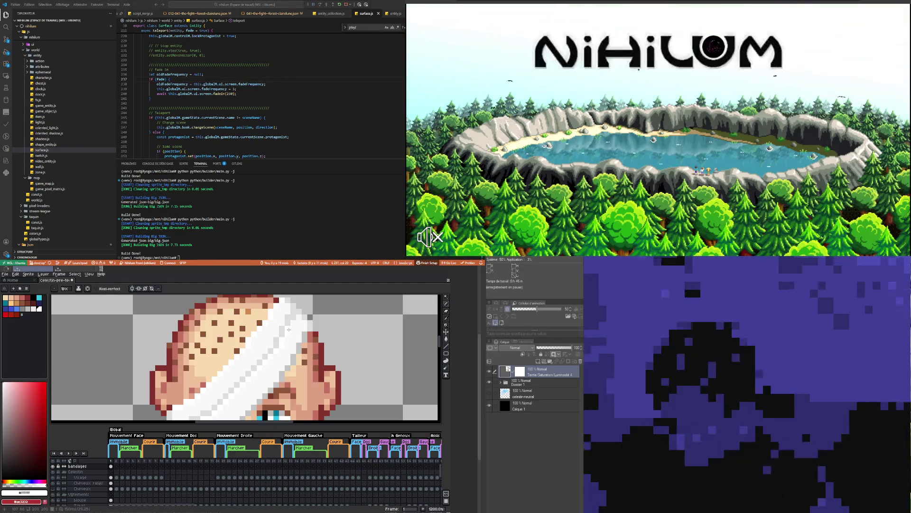
{"action": "scroll", "coordinate": [286, 330], "scroll_direction": "down", "scroll_amount": 5}
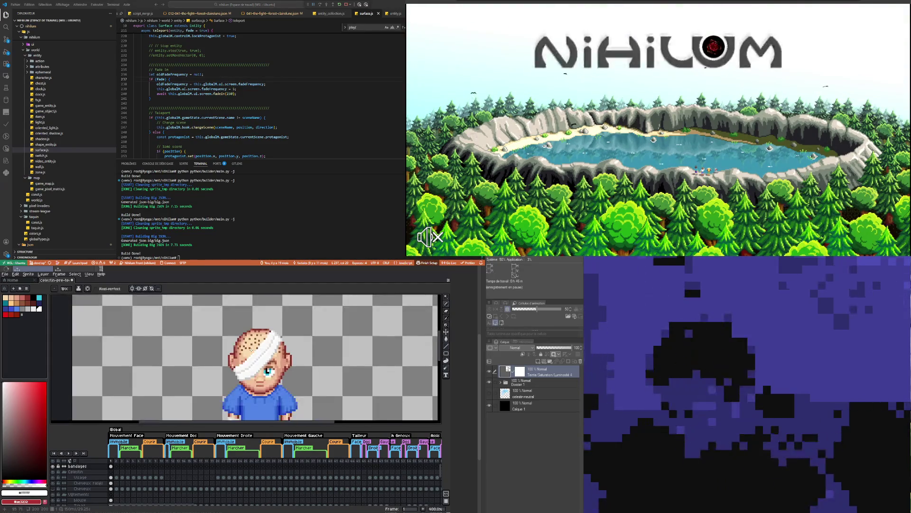
{"action": "scroll", "coordinate": [226, 364], "scroll_direction": "down", "scroll_amount": 1}
{"action": "scroll", "coordinate": [227, 364], "scroll_direction": "down", "scroll_amount": 1}
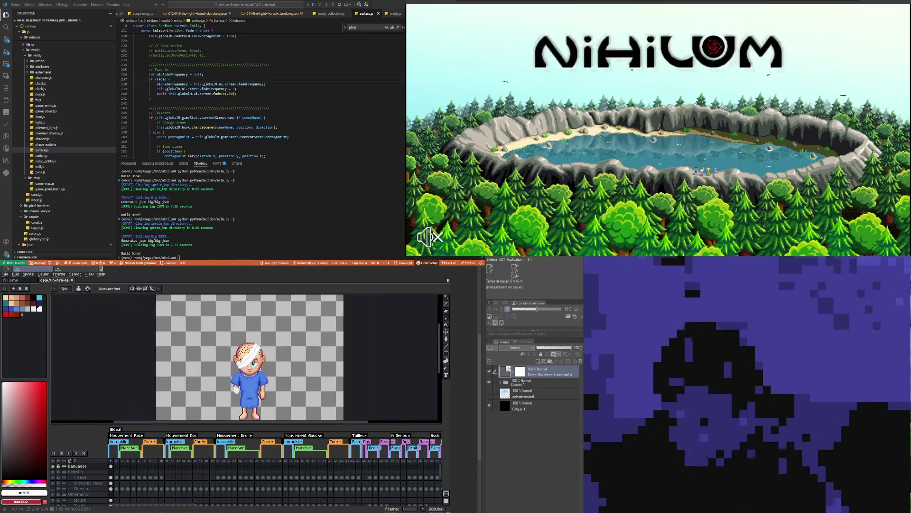
{"action": "scroll", "coordinate": [235, 363], "scroll_direction": "down", "scroll_amount": 2}
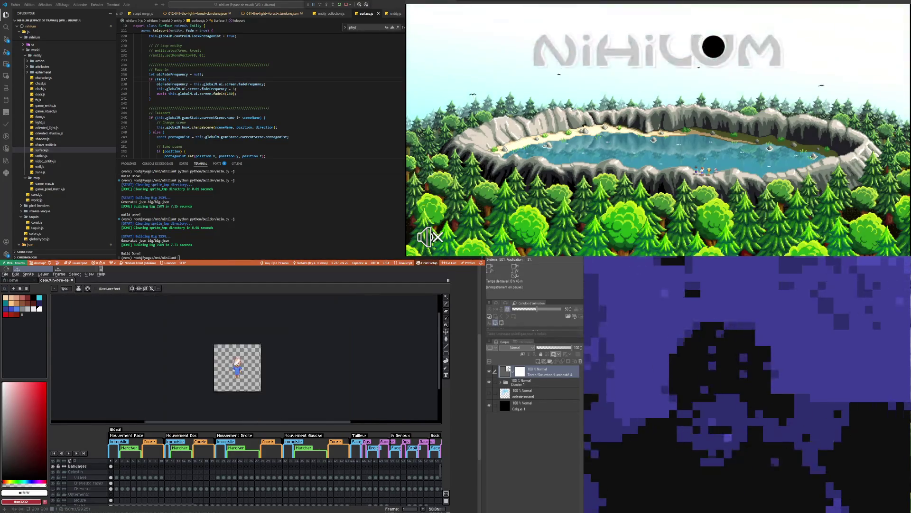
{"action": "scroll", "coordinate": [237, 364], "scroll_direction": "up", "scroll_amount": 2}
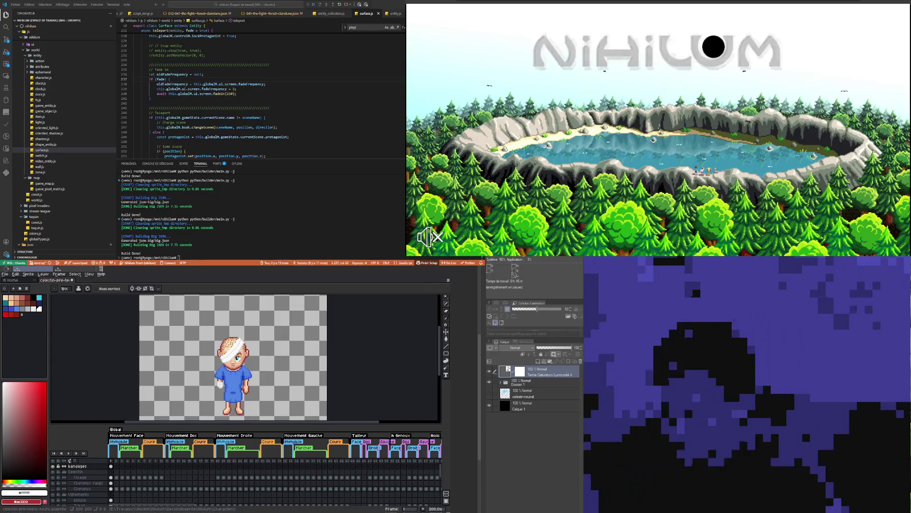
{"action": "scroll", "coordinate": [228, 342], "scroll_direction": "down", "scroll_amount": 4}
- Zoom into the head and sample the bandage's grey shading #c4c4c4 for the Pencil
{"action": "scroll", "coordinate": [228, 342], "scroll_direction": "up", "scroll_amount": 5}
{"action": "scroll", "coordinate": [227, 342], "scroll_direction": "up", "scroll_amount": 3}
{"action": "scroll", "coordinate": [242, 356], "scroll_direction": "down", "scroll_amount": 2}
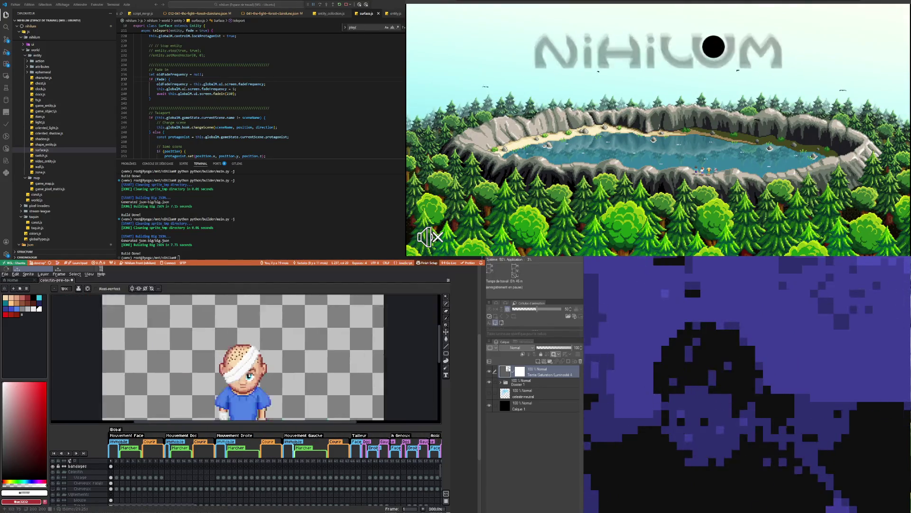
{"action": "scroll", "coordinate": [242, 356], "scroll_direction": "down", "scroll_amount": 2}
{"action": "scroll", "coordinate": [242, 356], "scroll_direction": "up", "scroll_amount": 1}
{"action": "scroll", "coordinate": [242, 356], "scroll_direction": "up", "scroll_amount": 1}
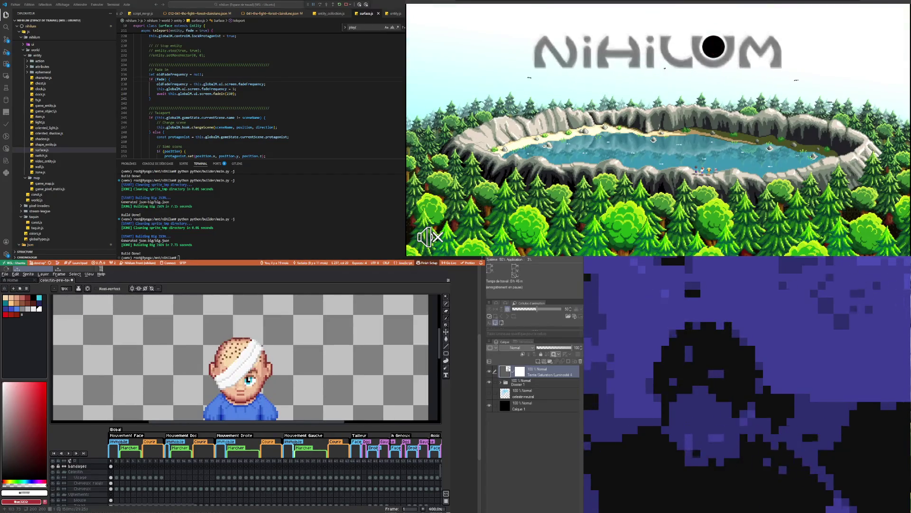
{"action": "scroll", "coordinate": [242, 356], "scroll_direction": "down", "scroll_amount": 2}
{"action": "scroll", "coordinate": [242, 356], "scroll_direction": "up", "scroll_amount": 3}
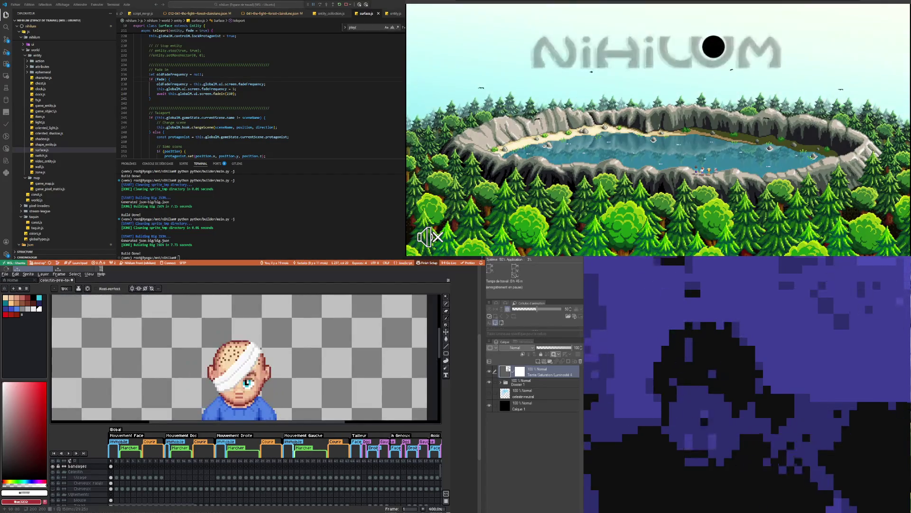
{"action": "scroll", "coordinate": [241, 377], "scroll_direction": "up", "scroll_amount": 1}
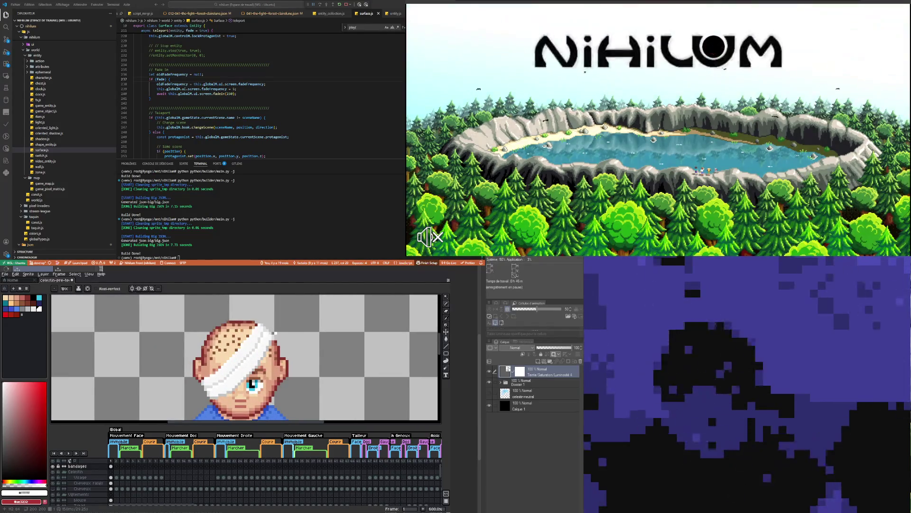
{"action": "scroll", "coordinate": [275, 359], "scroll_direction": "up", "scroll_amount": 1}
{"action": "key", "text": "i"}
{"action": "left_click", "coordinate": [272, 333]}
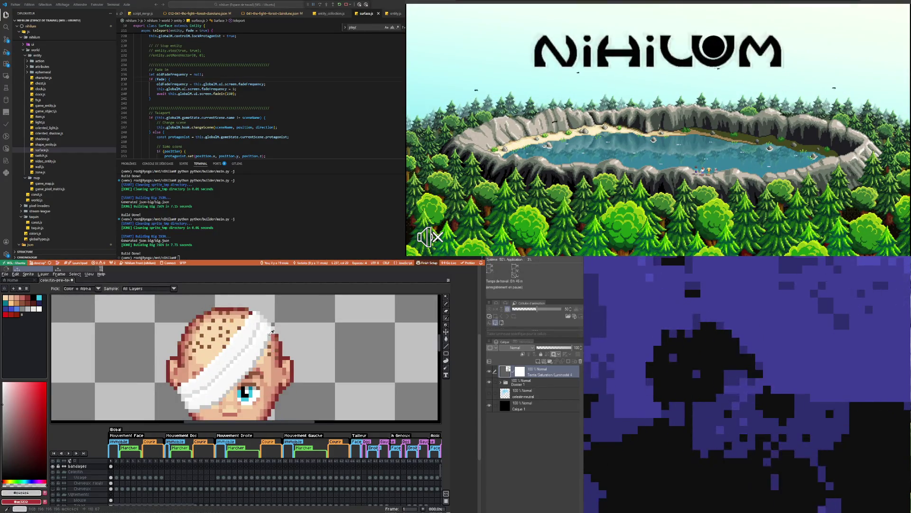
{"action": "key", "text": "b"}
- Open frame 1's properties, close them unchanged, and re-zoom on the head
{"action": "key", "text": "p"}
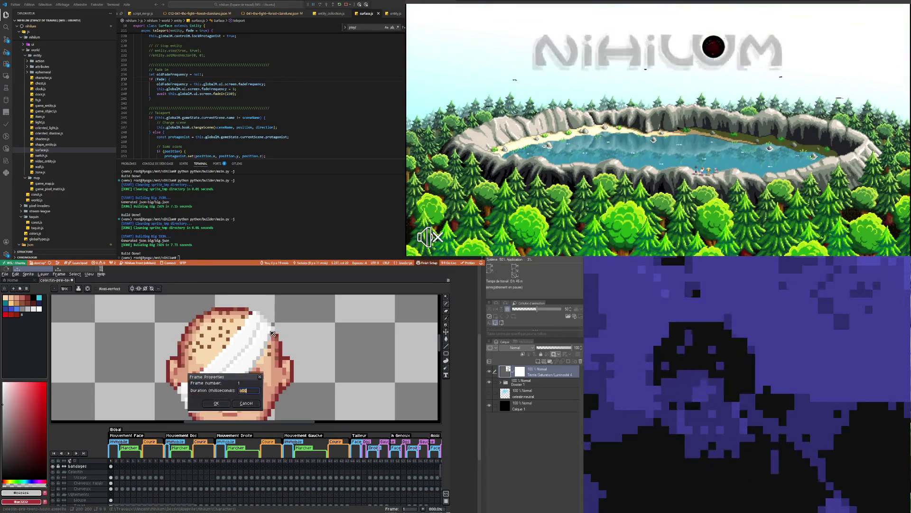
{"action": "left_click", "coordinate": [247, 402]}
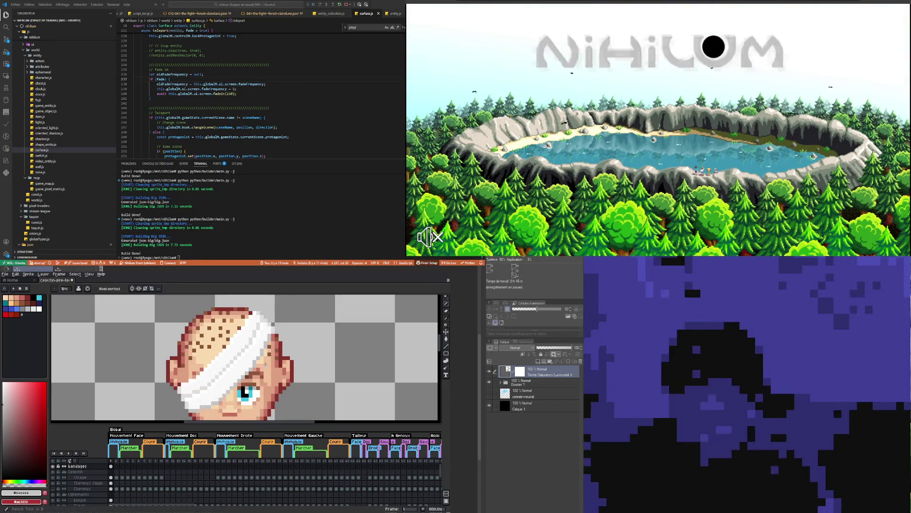
{"action": "scroll", "coordinate": [265, 364], "scroll_direction": "up", "scroll_amount": 3}
{"action": "scroll", "coordinate": [269, 330], "scroll_direction": "down", "scroll_amount": 3}
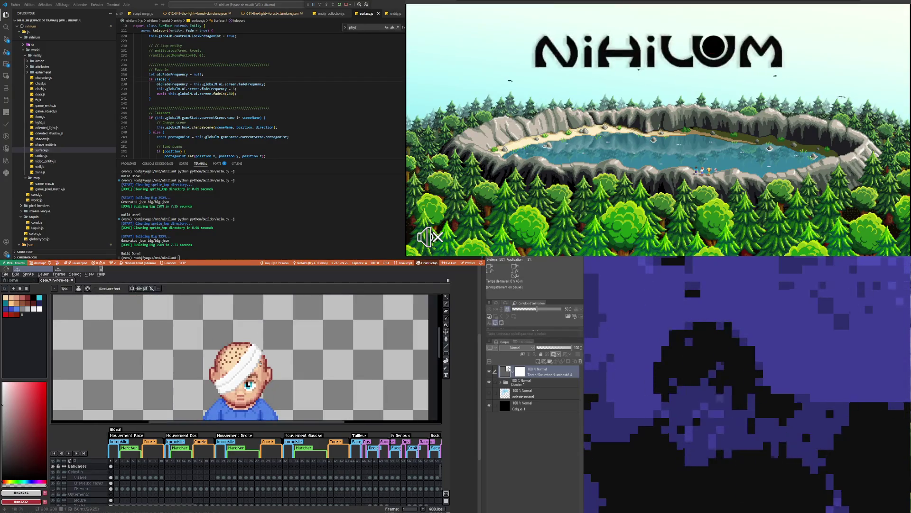
{"action": "scroll", "coordinate": [237, 383], "scroll_direction": "up", "scroll_amount": 1}
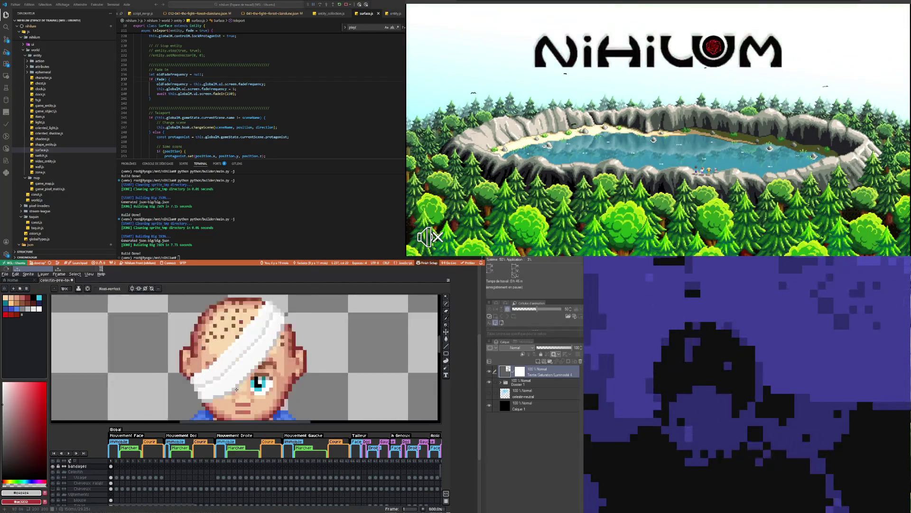
{"action": "scroll", "coordinate": [228, 389], "scroll_direction": "up", "scroll_amount": 2}
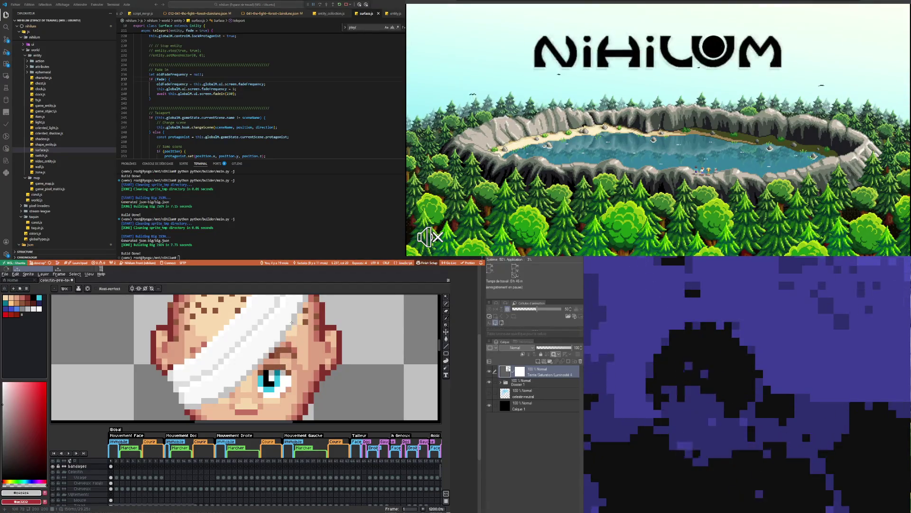
{"action": "scroll", "coordinate": [292, 325], "scroll_direction": "down", "scroll_amount": 4}
{"action": "scroll", "coordinate": [294, 332], "scroll_direction": "up", "scroll_amount": 1}
{"action": "scroll", "coordinate": [296, 339], "scroll_direction": "up", "scroll_amount": 4}
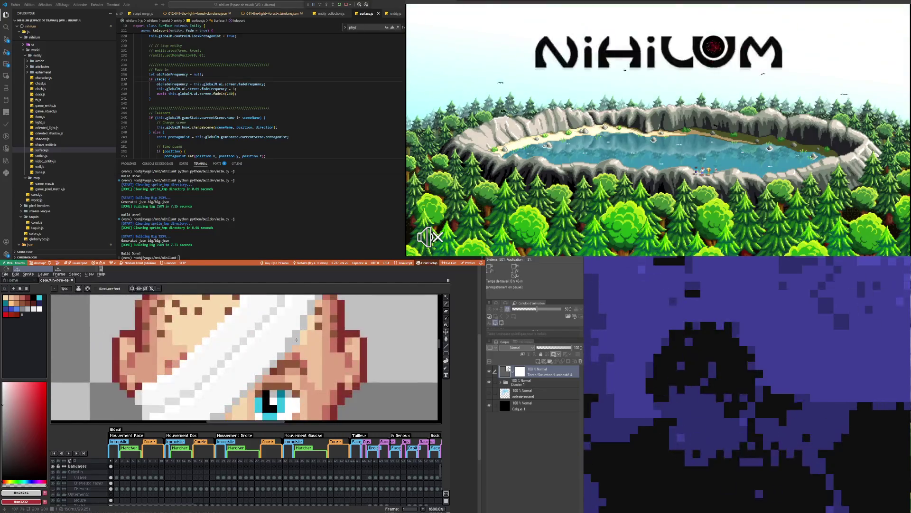
- Refine the bandage with pixel-perfect Pencil and Eraser, then undo the last eraser stroke
{"action": "key", "text": "alt"}
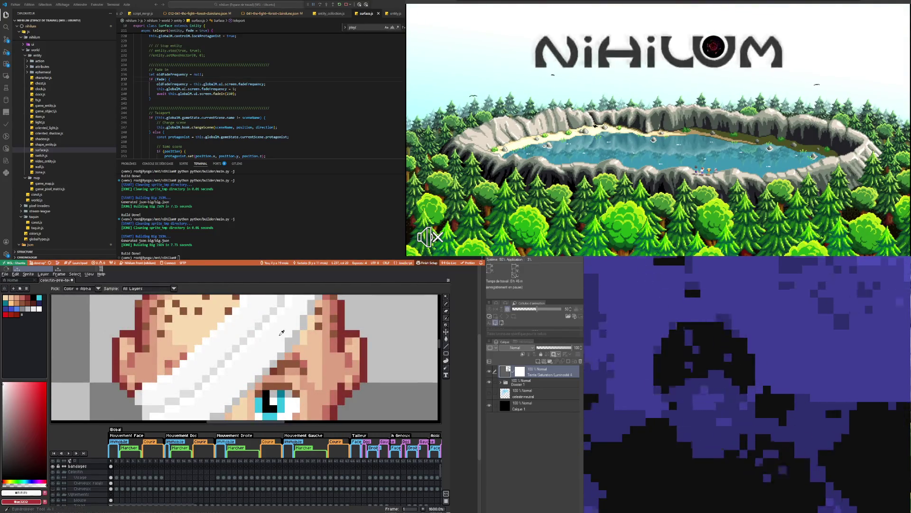
{"action": "scroll", "coordinate": [237, 354], "scroll_direction": "down", "scroll_amount": 3}
{"action": "scroll", "coordinate": [237, 354], "scroll_direction": "up", "scroll_amount": 1}
{"action": "scroll", "coordinate": [225, 374], "scroll_direction": "down", "scroll_amount": 6}
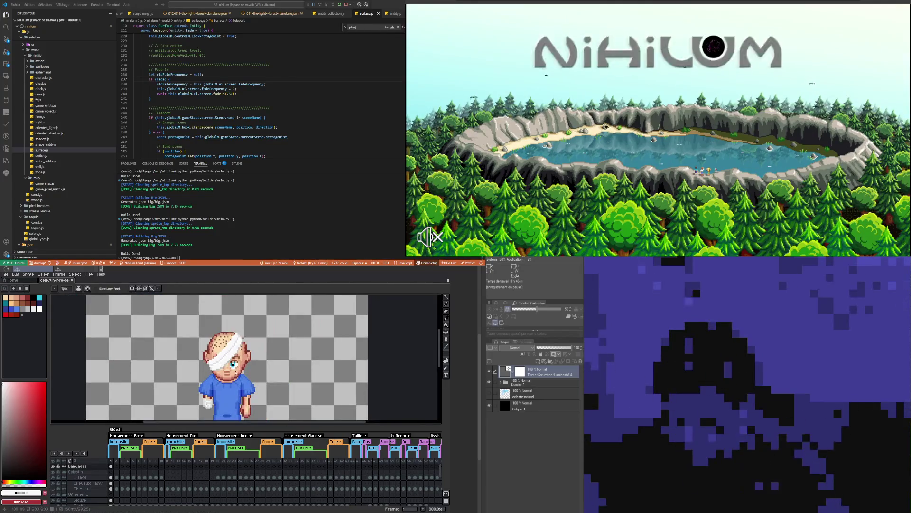
{"action": "scroll", "coordinate": [224, 354], "scroll_direction": "up", "scroll_amount": 2}
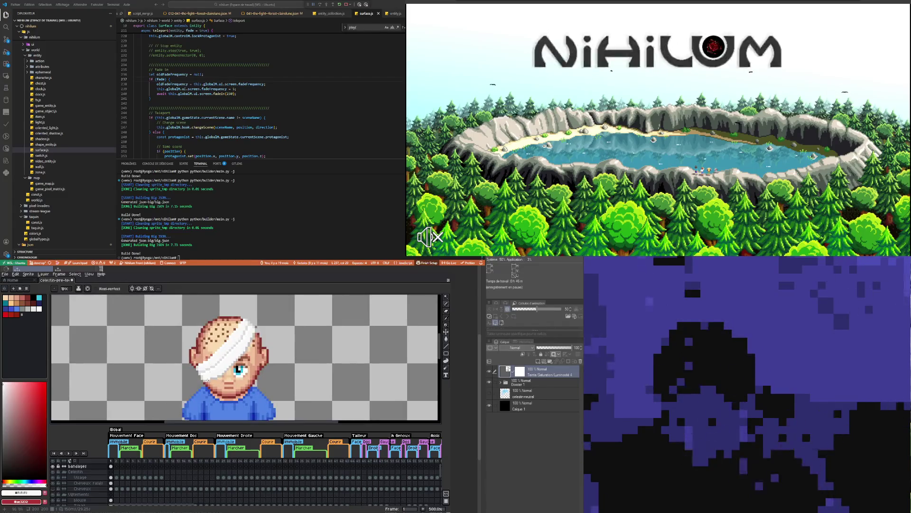
{"action": "scroll", "coordinate": [257, 326], "scroll_direction": "up", "scroll_amount": 3}
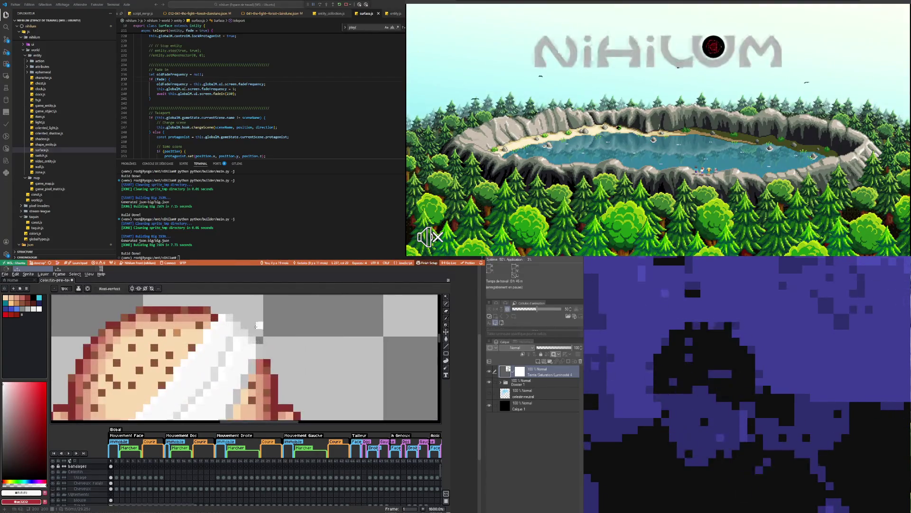
{"action": "scroll", "coordinate": [241, 354], "scroll_direction": "down", "scroll_amount": 2}
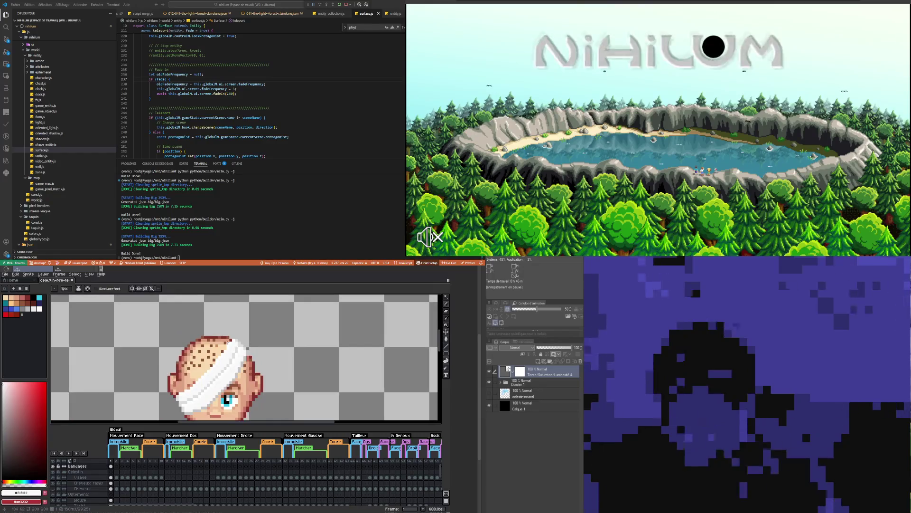
{"action": "scroll", "coordinate": [229, 351], "scroll_direction": "up", "scroll_amount": 3}
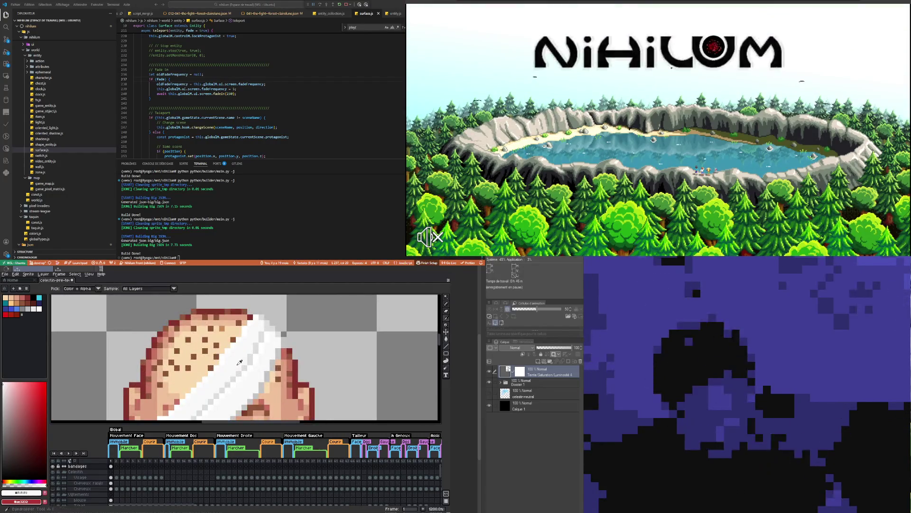
{"action": "key", "text": "b"}
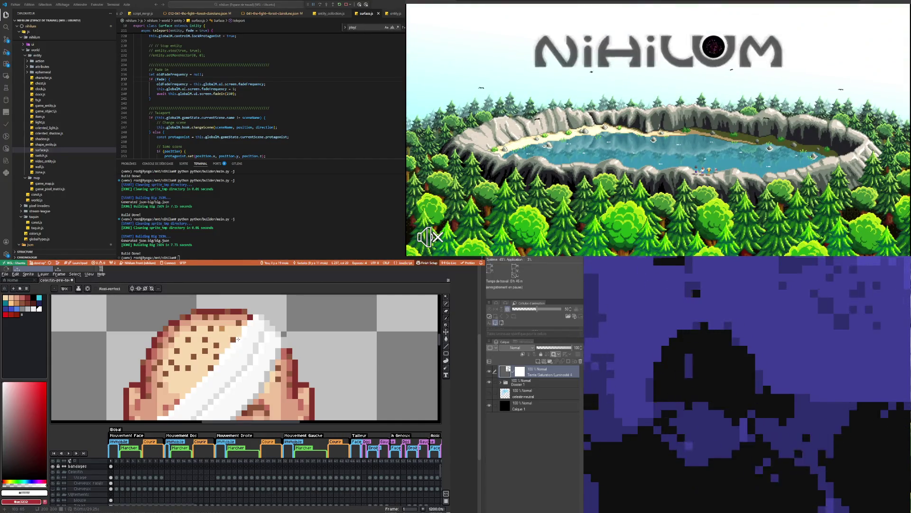
{"action": "key", "text": "b"}
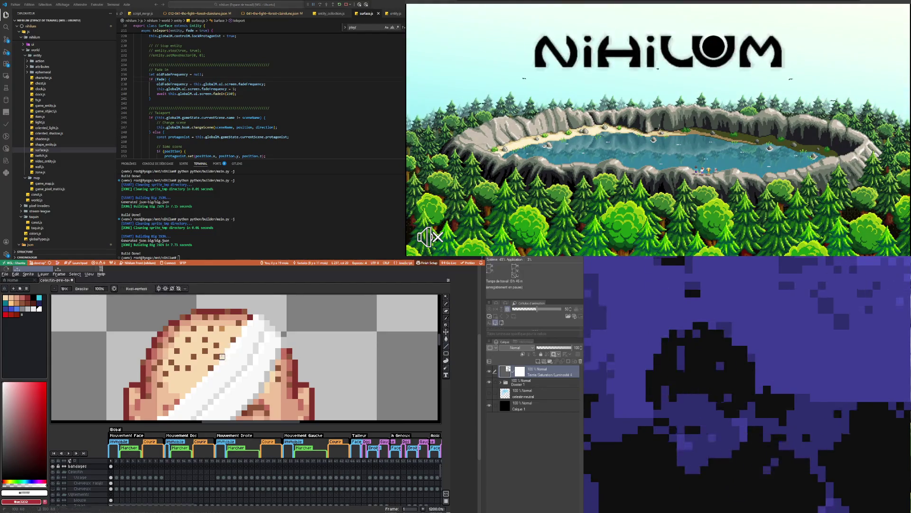
{"action": "scroll", "coordinate": [233, 345], "scroll_direction": "down", "scroll_amount": 2}
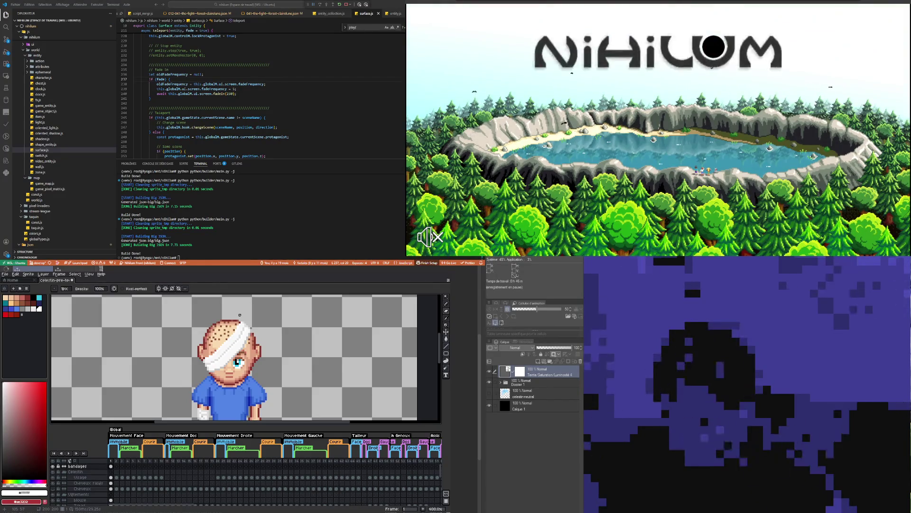
{"action": "scroll", "coordinate": [240, 315], "scroll_direction": "up", "scroll_amount": 2}
{"action": "scroll", "coordinate": [238, 328], "scroll_direction": "up", "scroll_amount": 2}
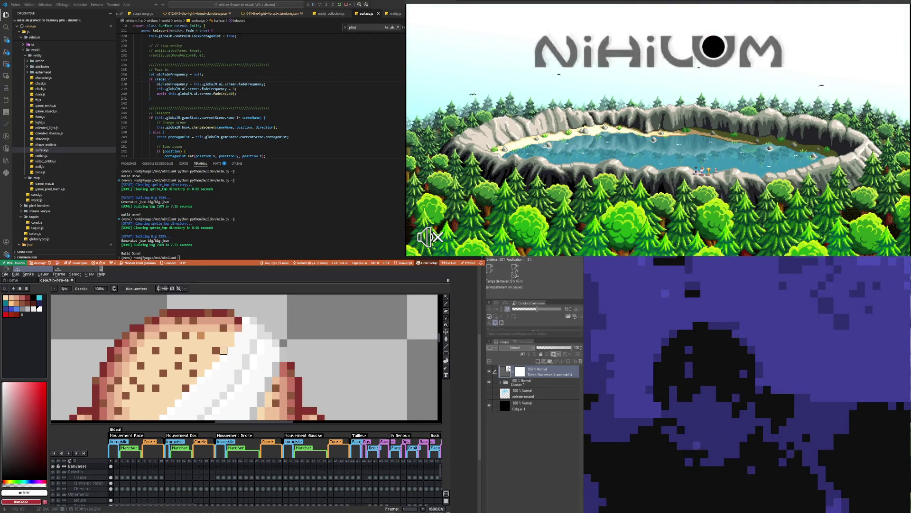
{"action": "scroll", "coordinate": [223, 350], "scroll_direction": "down", "scroll_amount": 4}
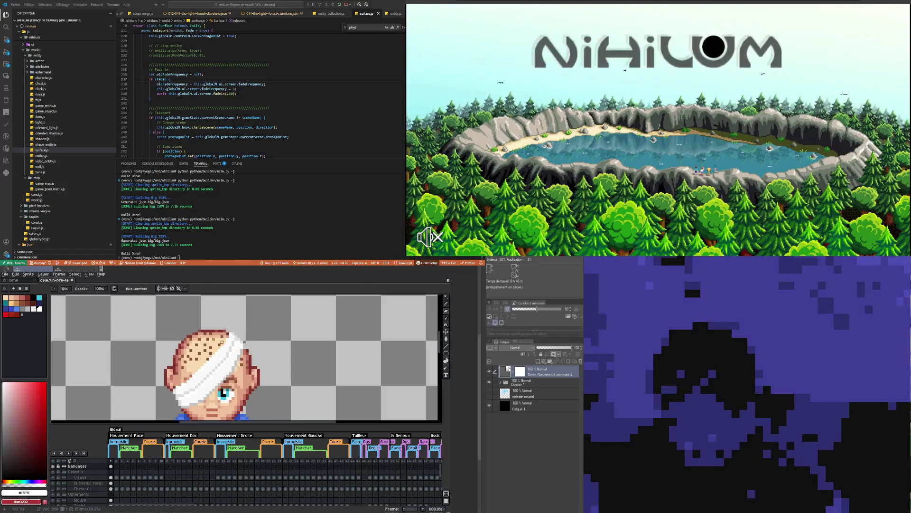
{"action": "scroll", "coordinate": [221, 341], "scroll_direction": "up", "scroll_amount": 1}
{"action": "scroll", "coordinate": [203, 363], "scroll_direction": "up", "scroll_amount": 5}
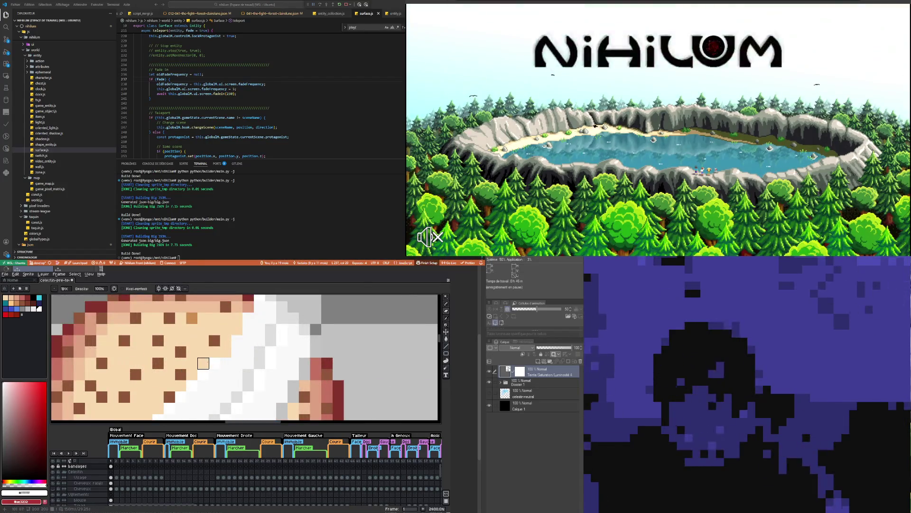
{"action": "scroll", "coordinate": [215, 329], "scroll_direction": "down", "scroll_amount": 4}
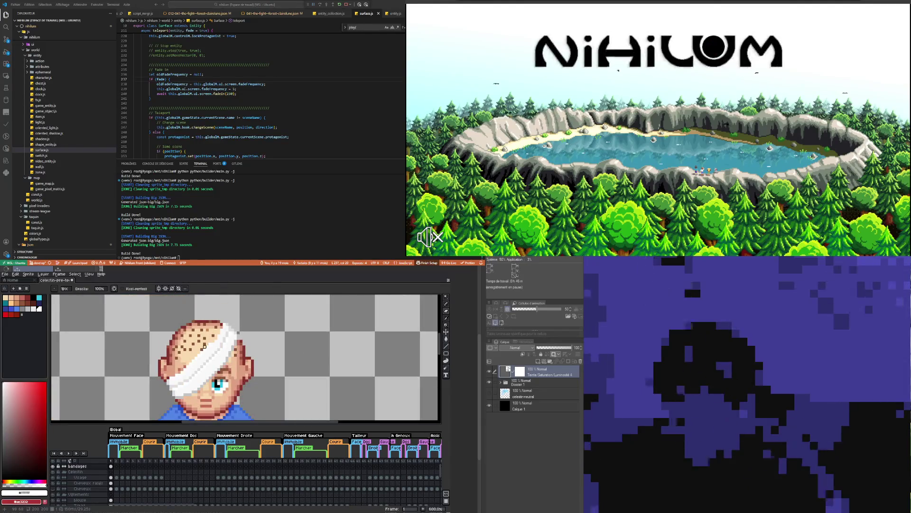
{"action": "scroll", "coordinate": [215, 334], "scroll_direction": "up", "scroll_amount": 1}
{"action": "key", "text": "v"}
{"action": "key", "text": "ctrl+z"}
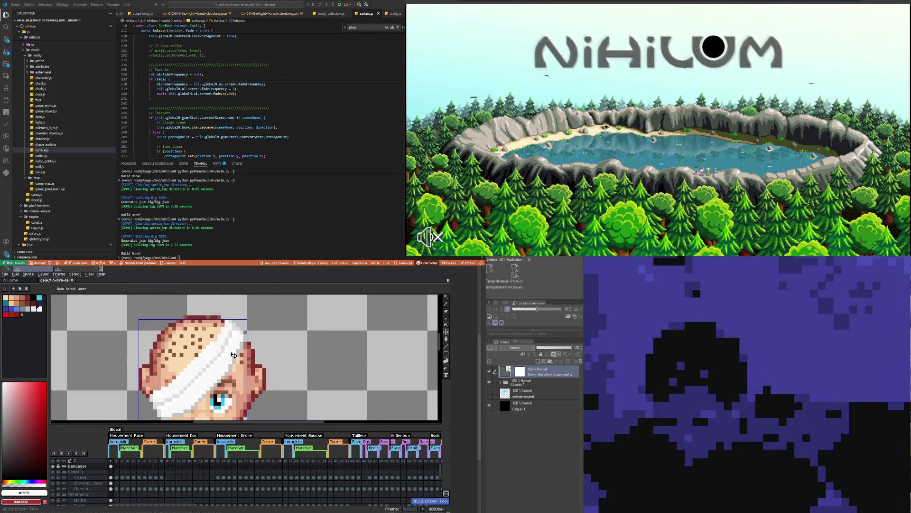
- Zoom into the bandage and eyedrop its light grey pixel as the drawing colour
{"action": "key", "text": "b"}
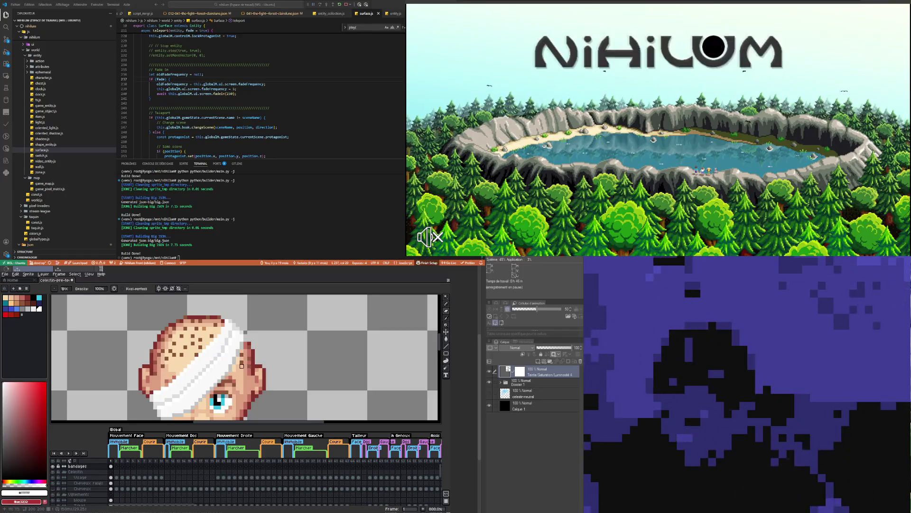
{"action": "scroll", "coordinate": [235, 327], "scroll_direction": "up", "scroll_amount": 3}
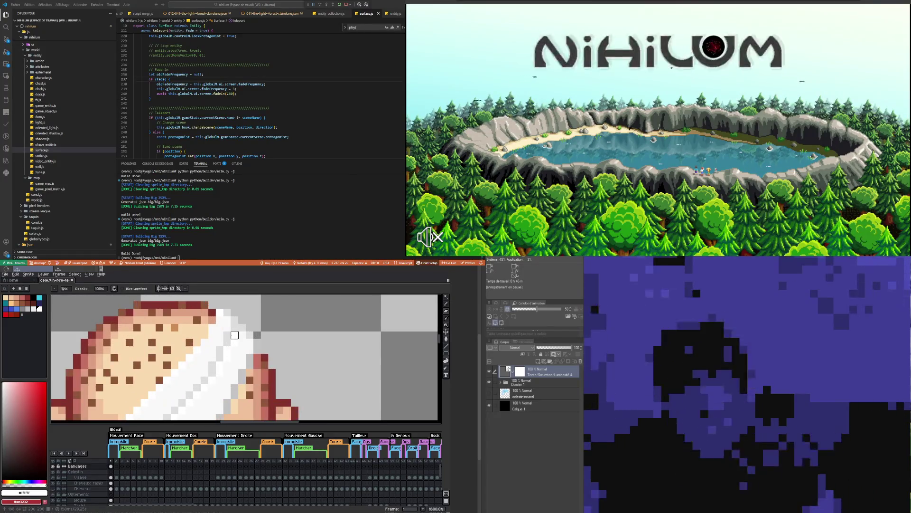
{"action": "key", "text": "i"}
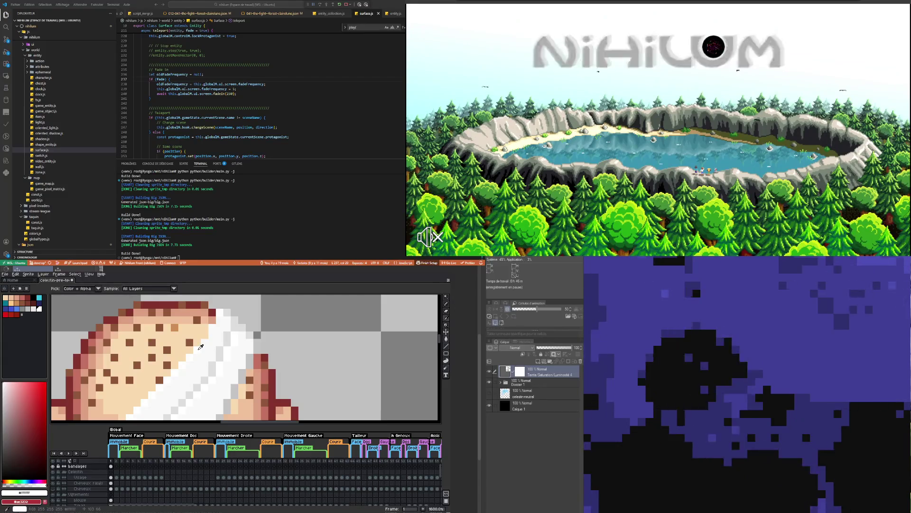
{"action": "key", "text": "b"}
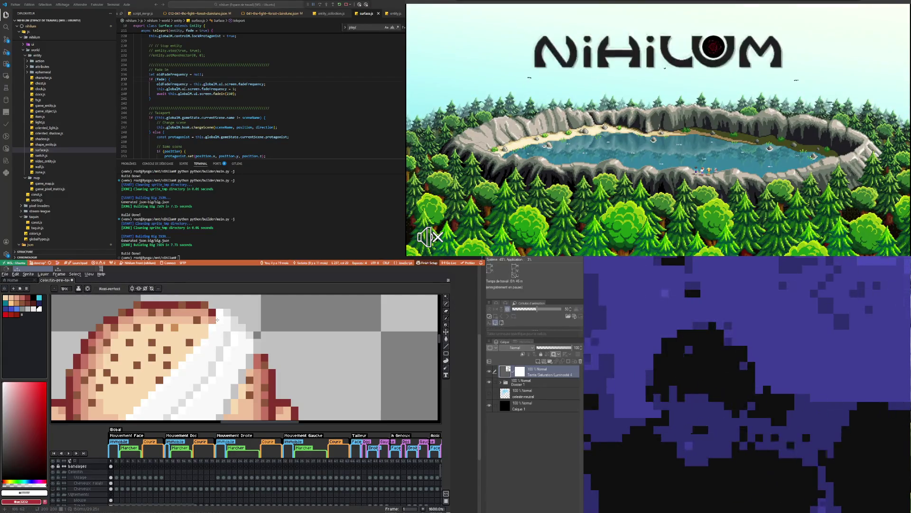
{"action": "scroll", "coordinate": [212, 338], "scroll_direction": "down", "scroll_amount": 4}
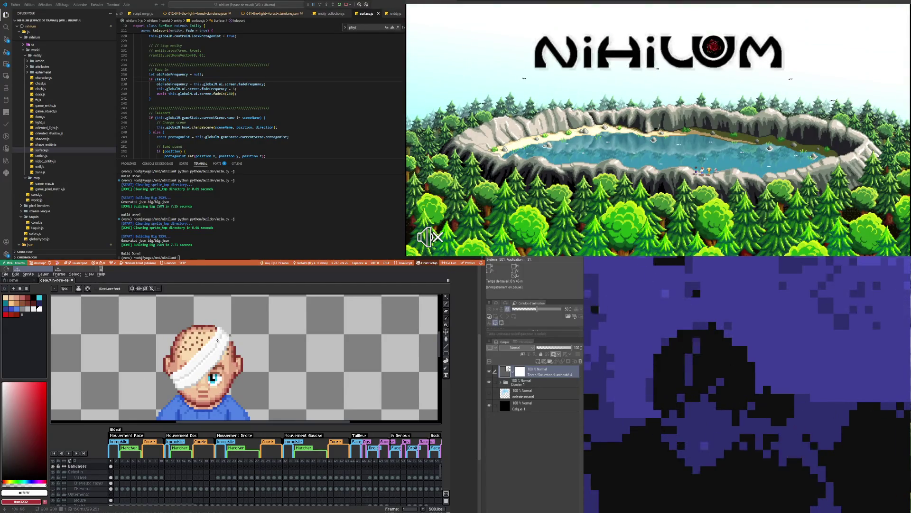
{"action": "scroll", "coordinate": [217, 340], "scroll_direction": "up", "scroll_amount": 2}
{"action": "scroll", "coordinate": [223, 335], "scroll_direction": "up", "scroll_amount": 3}
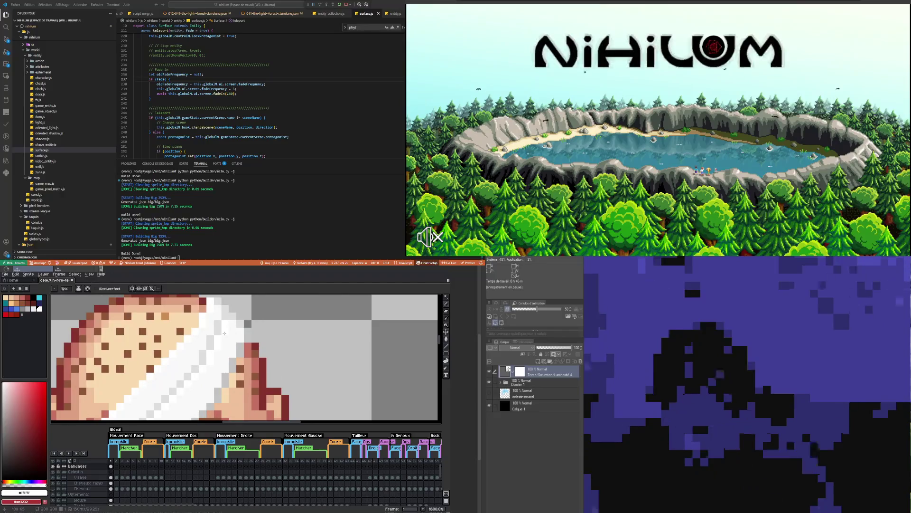
{"action": "left_click", "coordinate": [198, 340], "text": "alt"}
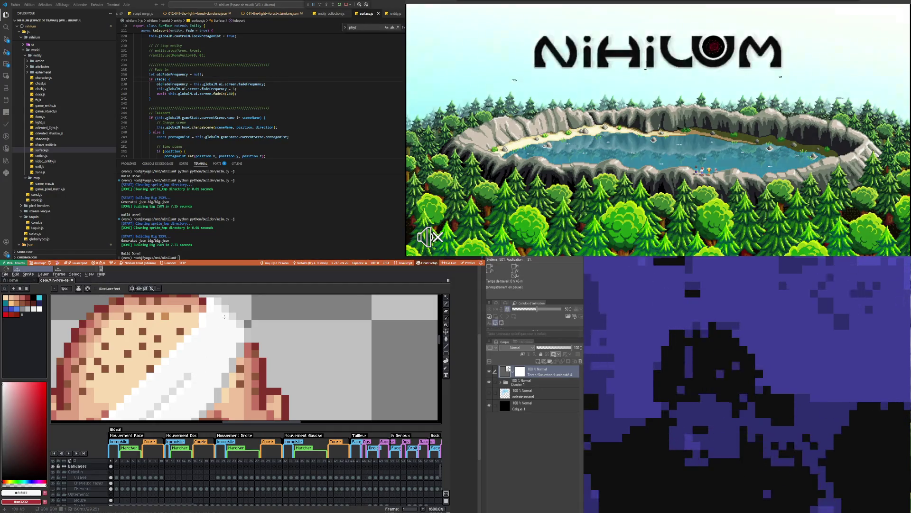
{"action": "scroll", "coordinate": [223, 350], "scroll_direction": "down", "scroll_amount": 3}
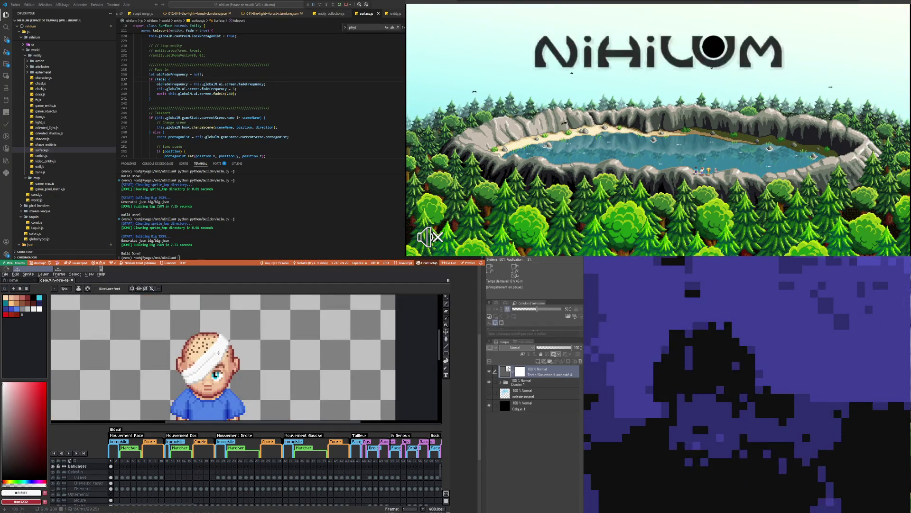
{"action": "scroll", "coordinate": [219, 352], "scroll_direction": "up", "scroll_amount": 1}
{"action": "key", "text": "i"}
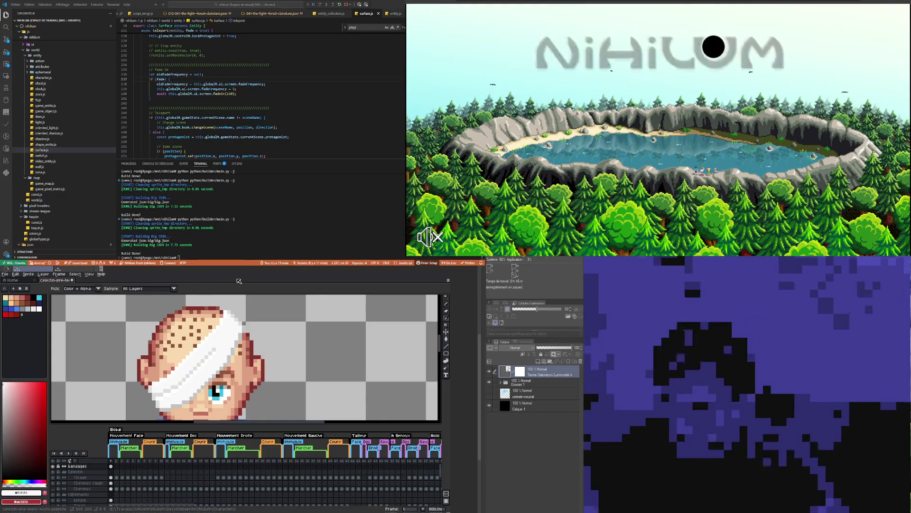
{"action": "scroll", "coordinate": [197, 323], "scroll_direction": "up", "scroll_amount": 3}
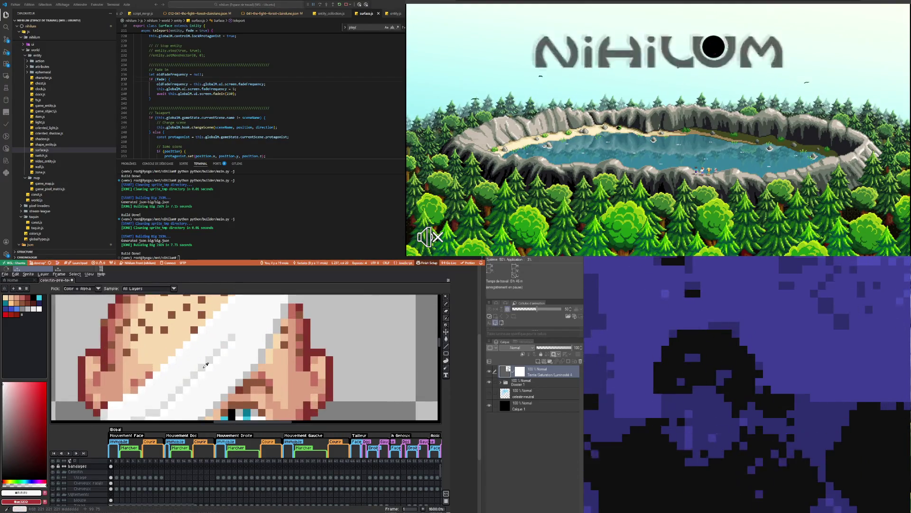
{"action": "scroll", "coordinate": [205, 364], "scroll_direction": "down", "scroll_amount": 3}
{"action": "scroll", "coordinate": [232, 358], "scroll_direction": "up", "scroll_amount": 2}
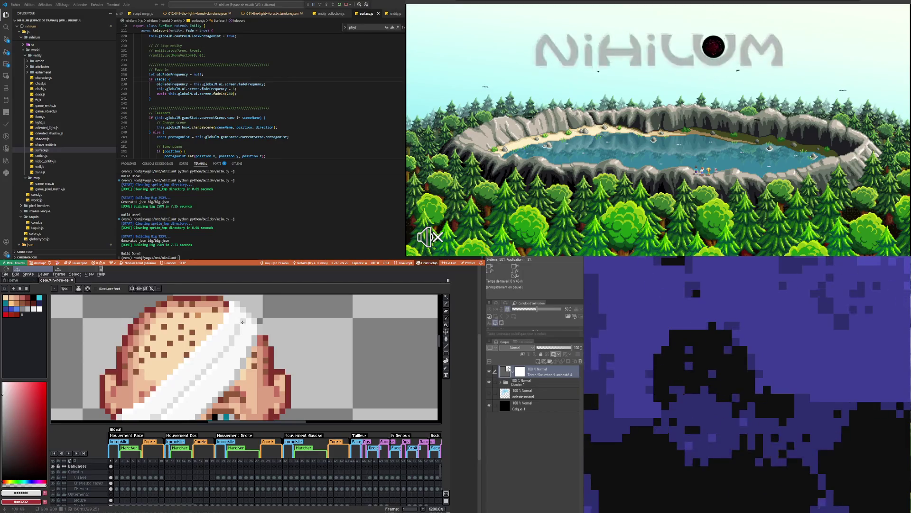
{"action": "scroll", "coordinate": [243, 318], "scroll_direction": "down", "scroll_amount": 3}
{"action": "scroll", "coordinate": [240, 332], "scroll_direction": "down", "scroll_amount": 2}
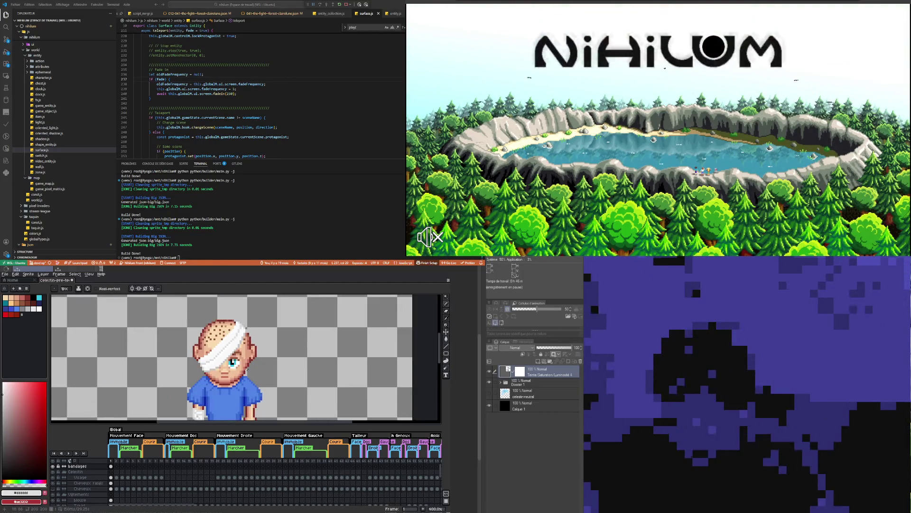
{"action": "scroll", "coordinate": [235, 347], "scroll_direction": "up", "scroll_amount": 3}
{"action": "scroll", "coordinate": [231, 343], "scroll_direction": "up", "scroll_amount": 3}
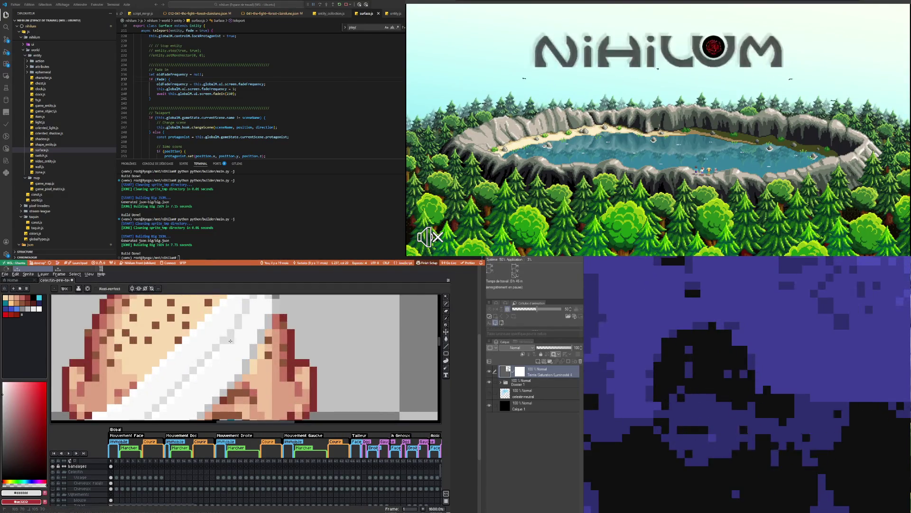
{"action": "scroll", "coordinate": [224, 349], "scroll_direction": "down", "scroll_amount": 4}
{"action": "scroll", "coordinate": [195, 374], "scroll_direction": "up", "scroll_amount": 3}
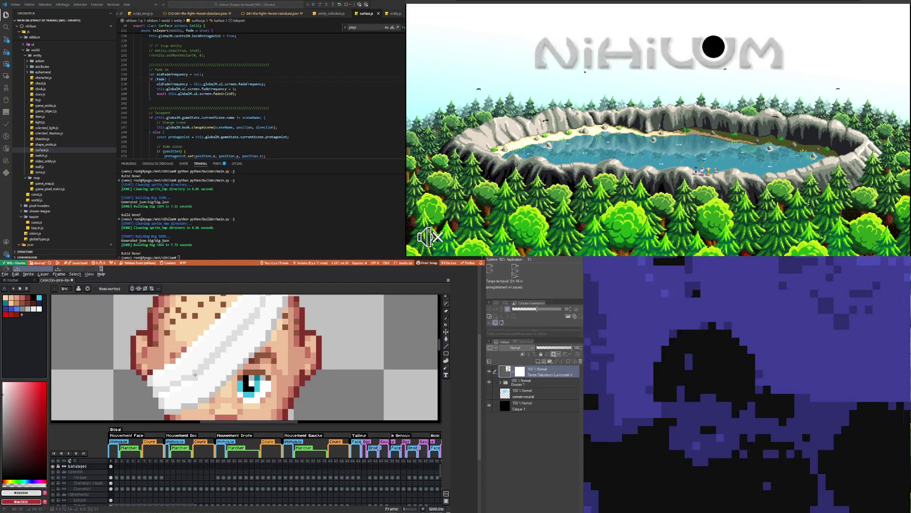
{"action": "scroll", "coordinate": [196, 374], "scroll_direction": "down", "scroll_amount": 5}
{"action": "scroll", "coordinate": [209, 370], "scroll_direction": "up", "scroll_amount": 5}
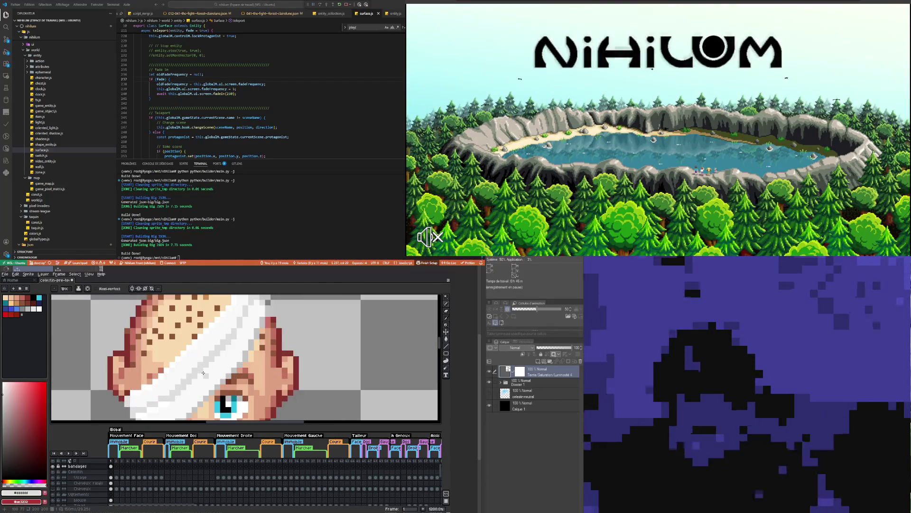
{"action": "key", "text": "i"}
{"action": "left_click", "coordinate": [187, 362]}
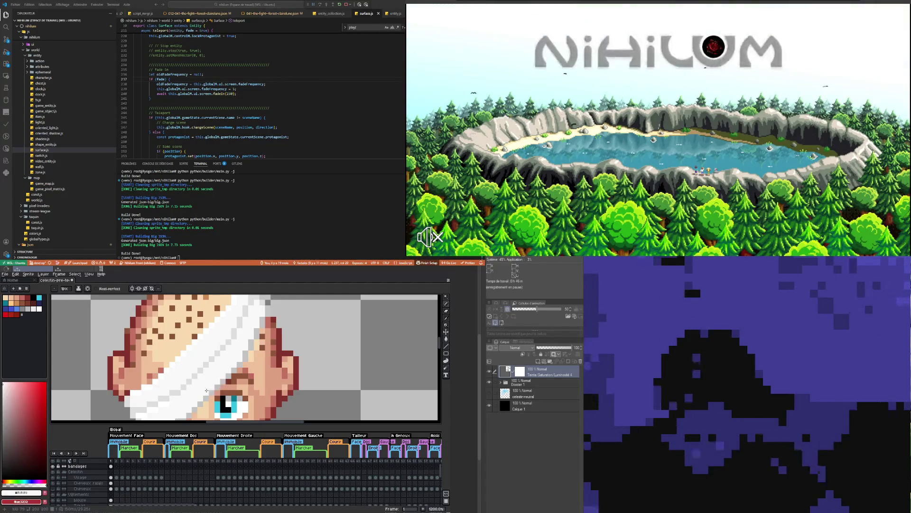
{"action": "key", "text": "ctrl+z"}
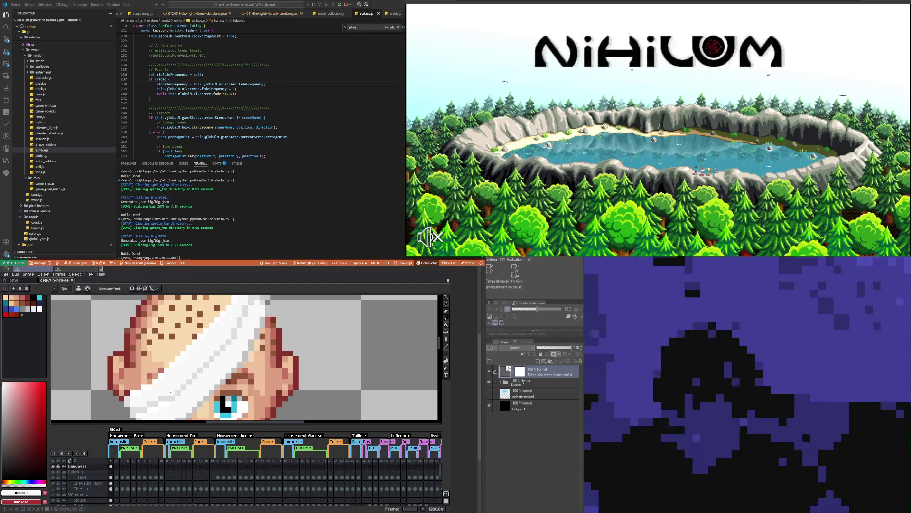
{"action": "scroll", "coordinate": [173, 382], "scroll_direction": "down", "scroll_amount": 3}
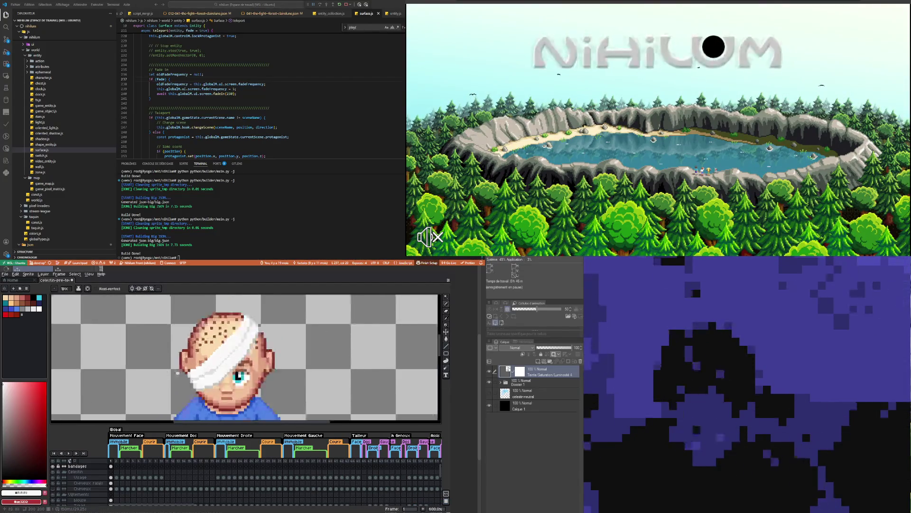
{"action": "scroll", "coordinate": [178, 373], "scroll_direction": "up", "scroll_amount": 1}
{"action": "scroll", "coordinate": [230, 379], "scroll_direction": "up", "scroll_amount": 1}
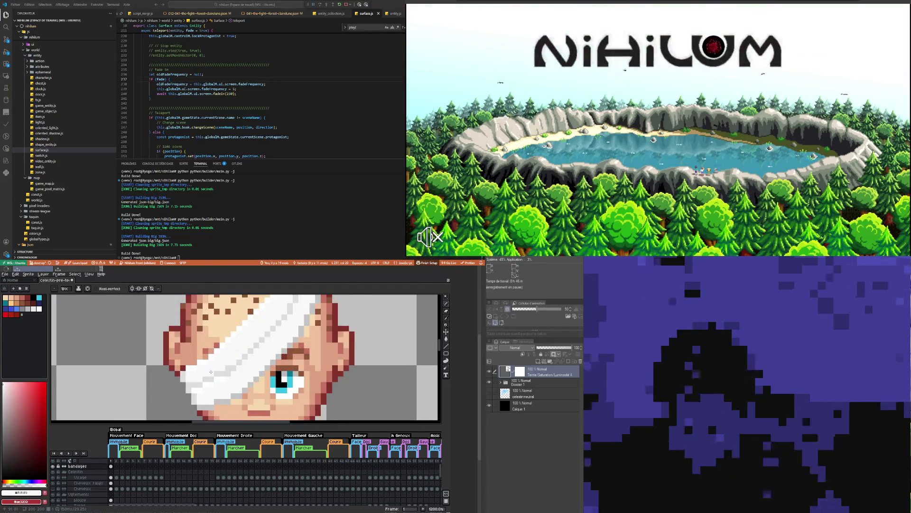
{"action": "scroll", "coordinate": [226, 380], "scroll_direction": "down", "scroll_amount": 3}
{"action": "scroll", "coordinate": [257, 360], "scroll_direction": "down", "scroll_amount": 1}
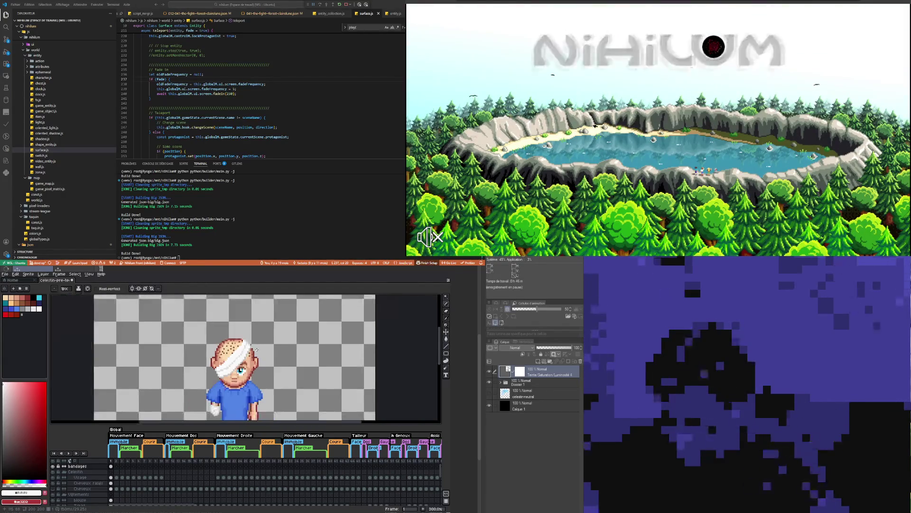
{"action": "scroll", "coordinate": [266, 356], "scroll_direction": "up", "scroll_amount": 1}
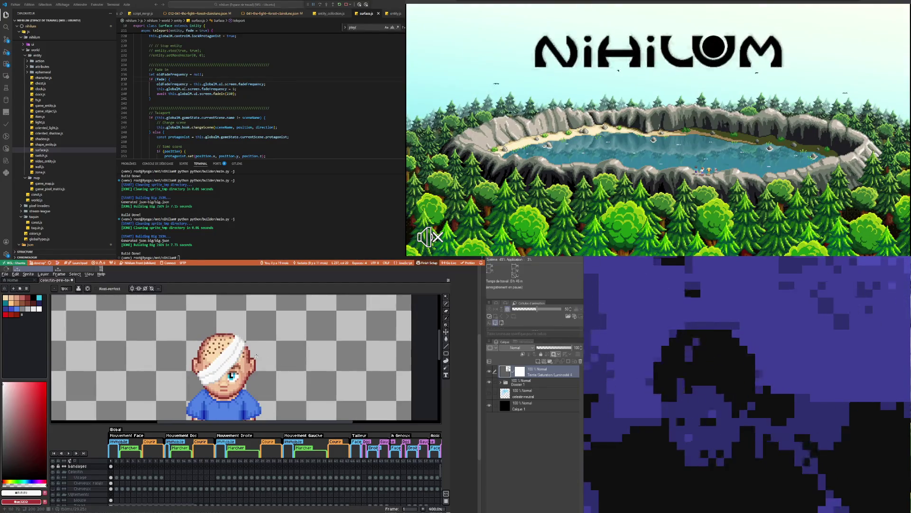
{"action": "scroll", "coordinate": [254, 356], "scroll_direction": "up", "scroll_amount": 3}
{"action": "scroll", "coordinate": [254, 355], "scroll_direction": "down", "scroll_amount": 4}
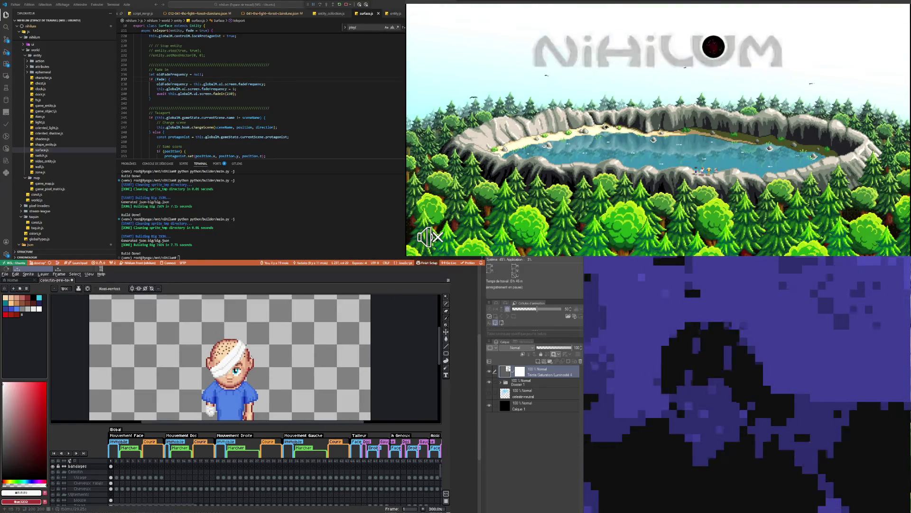
{"action": "scroll", "coordinate": [254, 355], "scroll_direction": "down", "scroll_amount": 1}
{"action": "scroll", "coordinate": [254, 356], "scroll_direction": "down", "scroll_amount": 1}
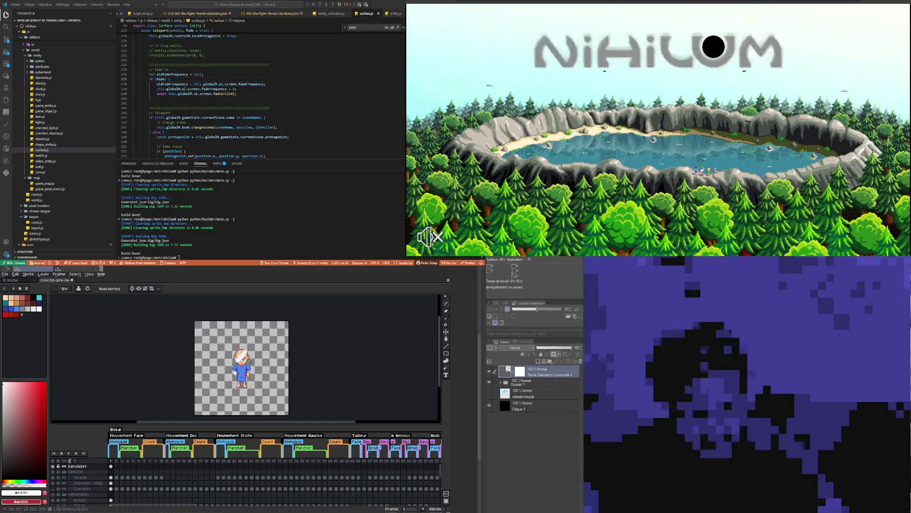
- Zoom in on the head bandage, briefly switching to the Eyedropper and back to Pencil
{"action": "scroll", "coordinate": [251, 356], "scroll_direction": "up", "scroll_amount": 3}
{"action": "scroll", "coordinate": [251, 348], "scroll_direction": "up", "scroll_amount": 1}
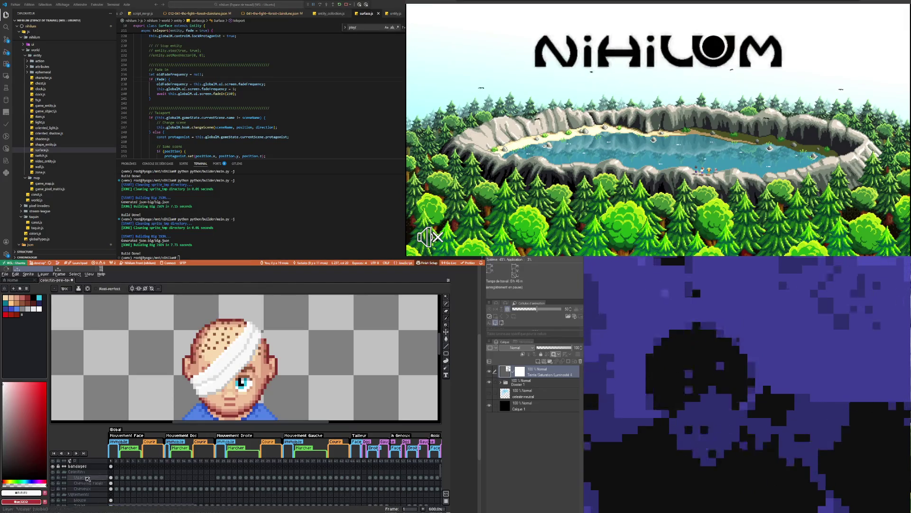
{"action": "scroll", "coordinate": [256, 347], "scroll_direction": "up", "scroll_amount": 3}
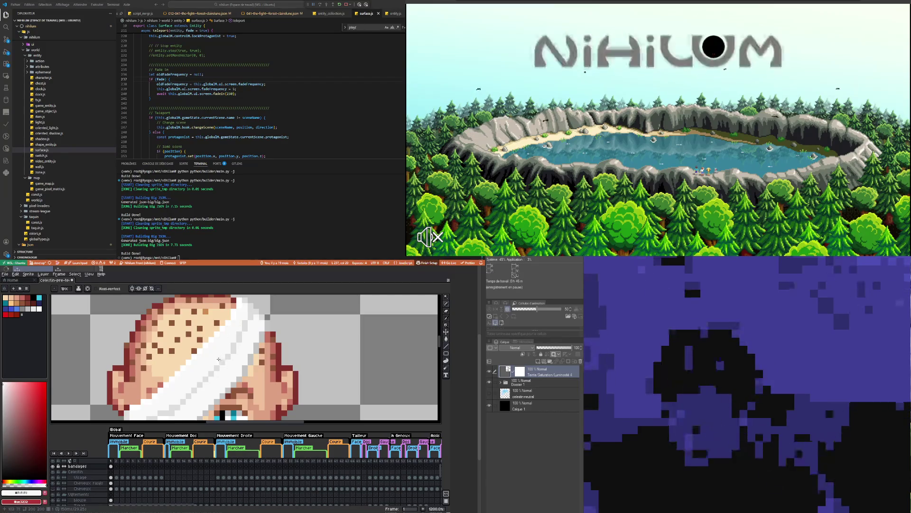
{"action": "scroll", "coordinate": [218, 357], "scroll_direction": "down", "scroll_amount": 3}
{"action": "scroll", "coordinate": [216, 365], "scroll_direction": "up", "scroll_amount": 3}
{"action": "key", "text": "i"}
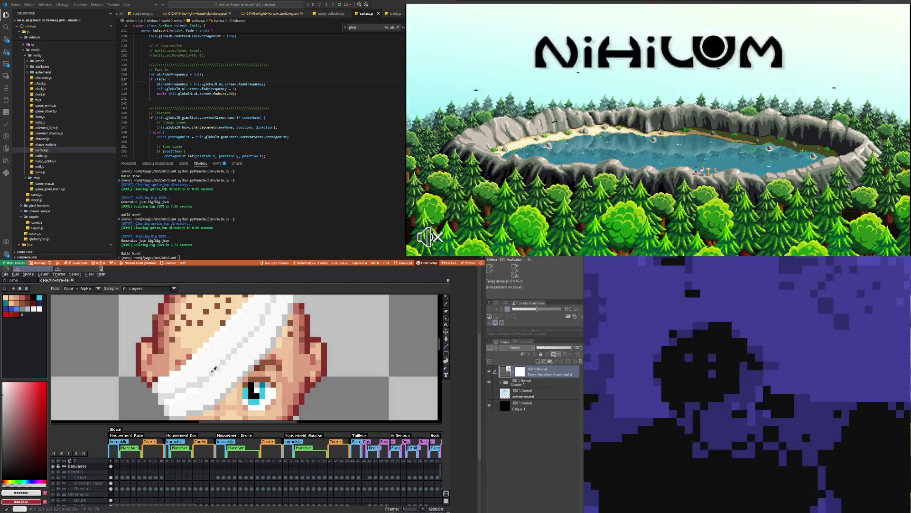
{"action": "key", "text": "b"}
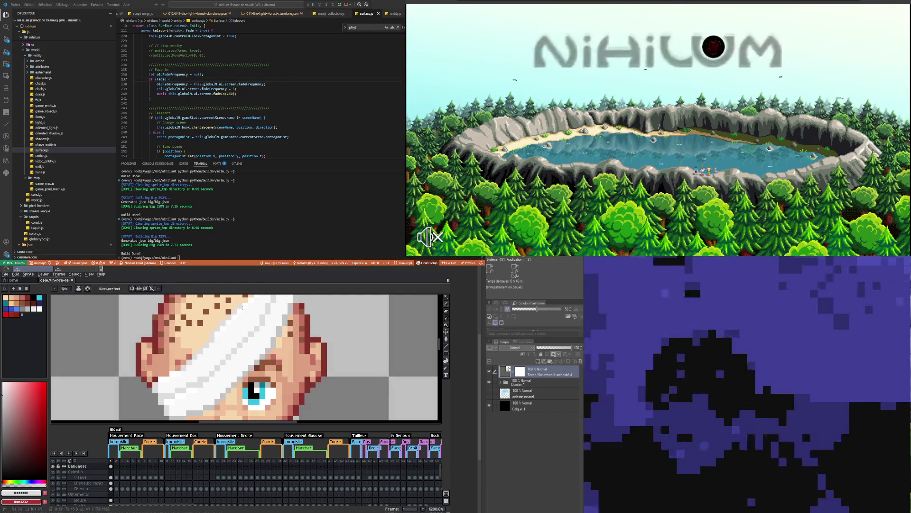
{"action": "scroll", "coordinate": [235, 332], "scroll_direction": "down", "scroll_amount": 5}
{"action": "scroll", "coordinate": [224, 352], "scroll_direction": "up", "scroll_amount": 5}
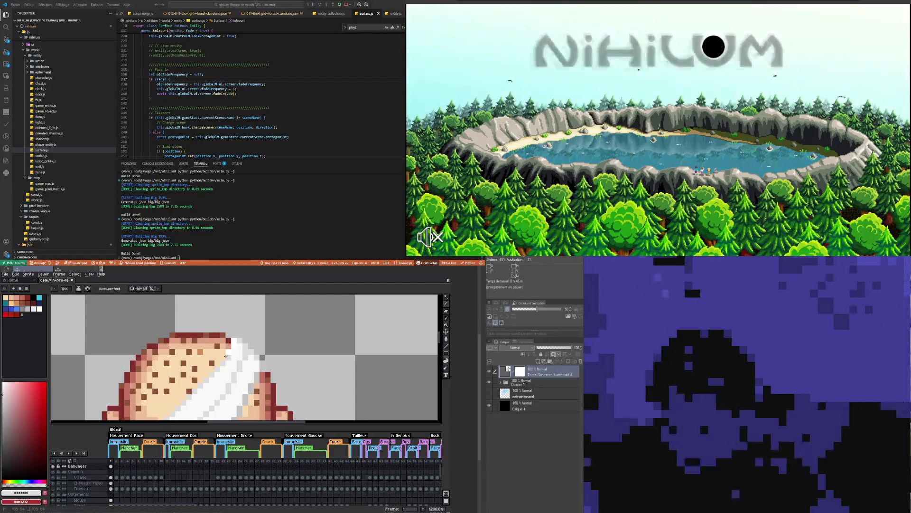
{"action": "scroll", "coordinate": [234, 341], "scroll_direction": "down", "scroll_amount": 5}
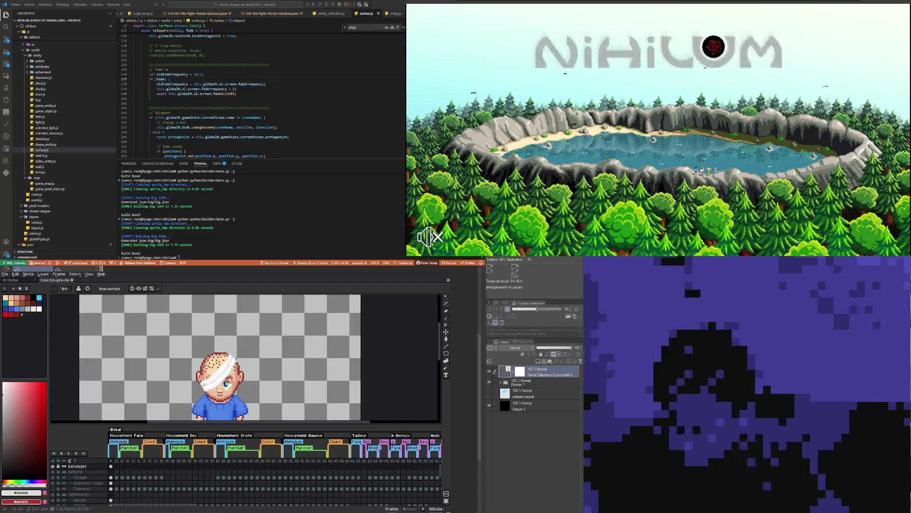
{"action": "scroll", "coordinate": [210, 379], "scroll_direction": "up", "scroll_amount": 5}
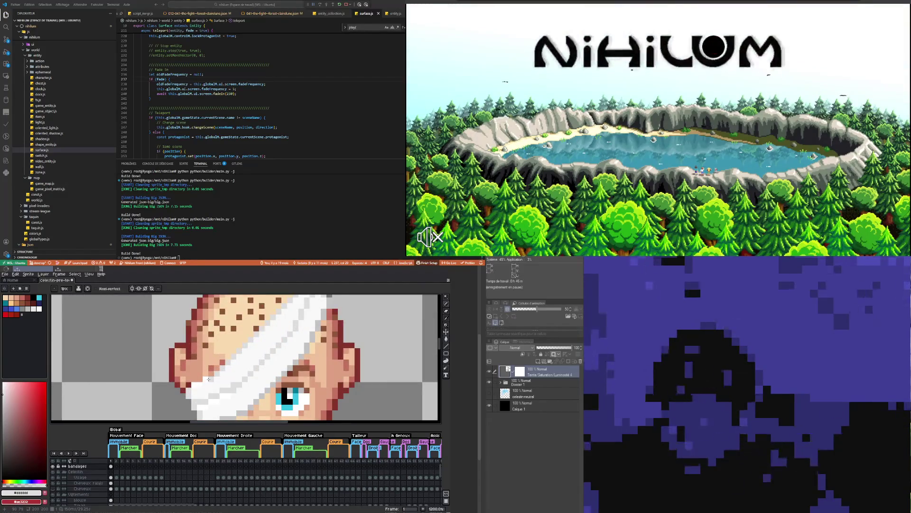
{"action": "scroll", "coordinate": [230, 346], "scroll_direction": "down", "scroll_amount": 4}
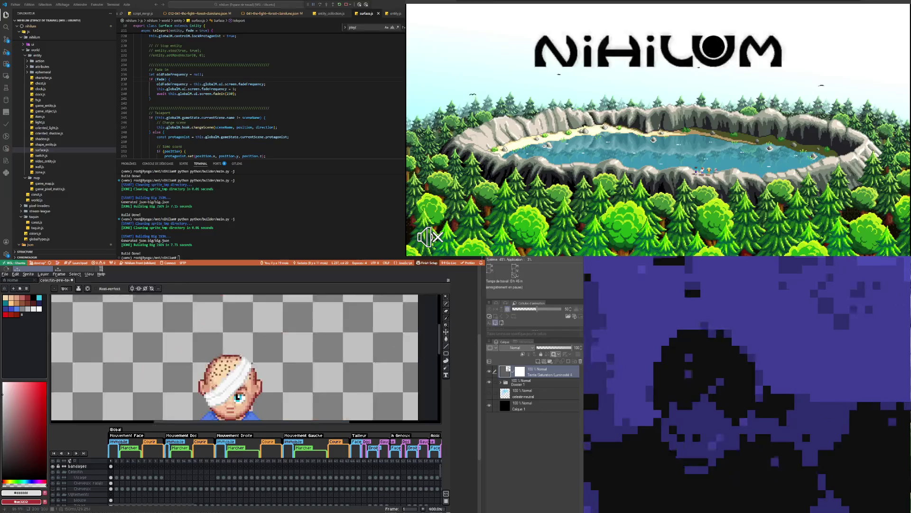
{"action": "scroll", "coordinate": [219, 352], "scroll_direction": "up", "scroll_amount": 2}
{"action": "scroll", "coordinate": [218, 360], "scroll_direction": "up", "scroll_amount": 3}
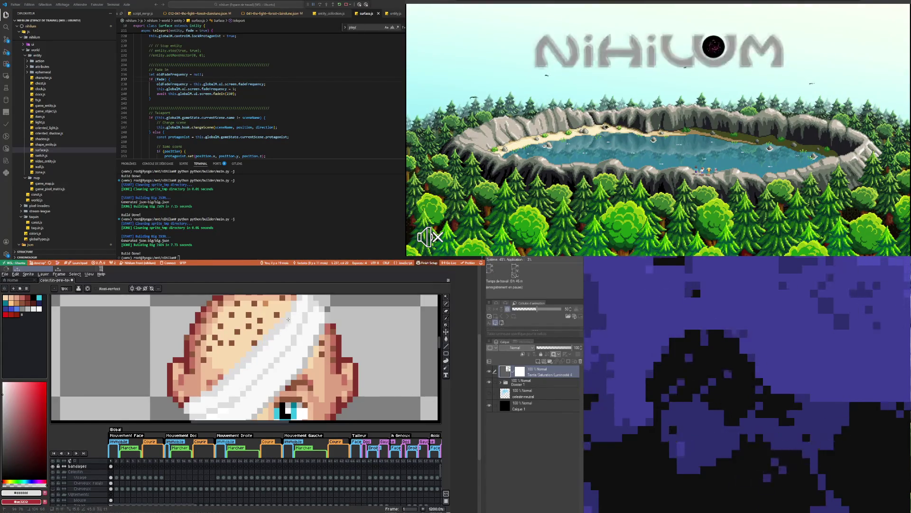
{"action": "scroll", "coordinate": [229, 356], "scroll_direction": "down", "scroll_amount": 4}
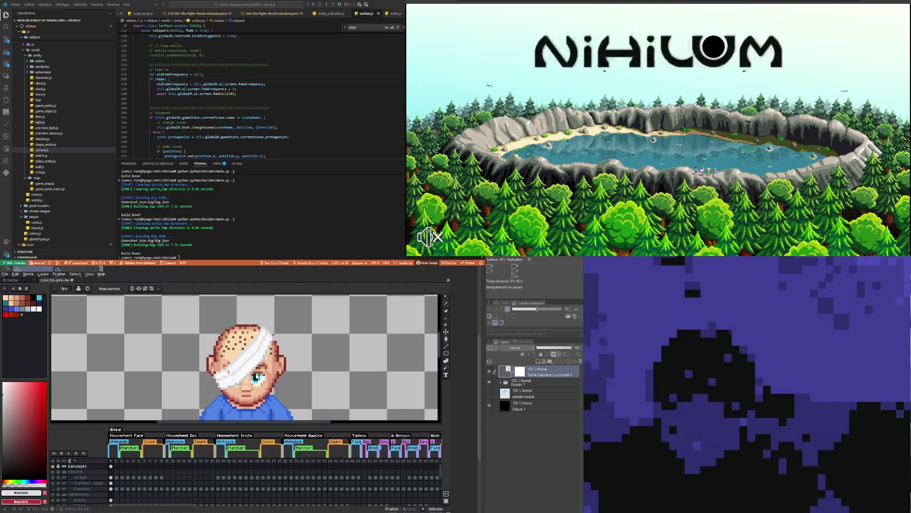
{"action": "scroll", "coordinate": [229, 372], "scroll_direction": "up", "scroll_amount": 4}
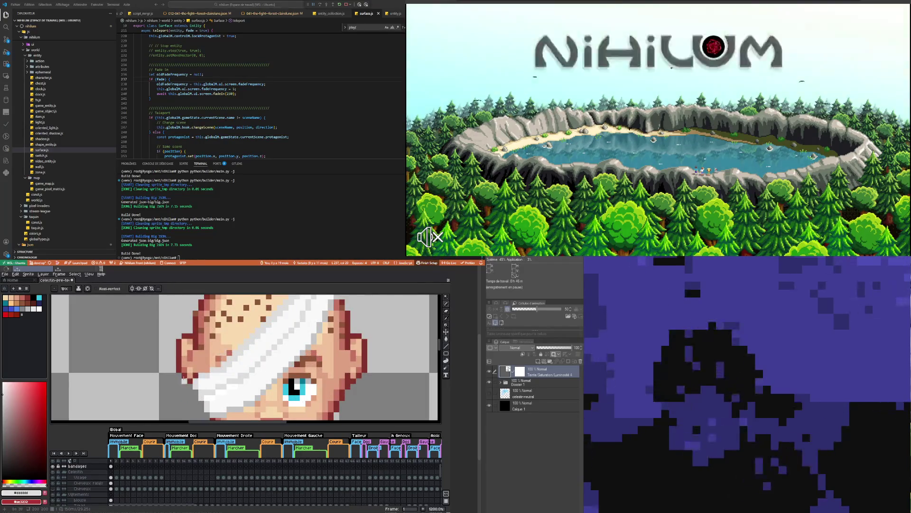
- Switch to the Eraser and zoom around the bandage
{"action": "key", "text": "e"}
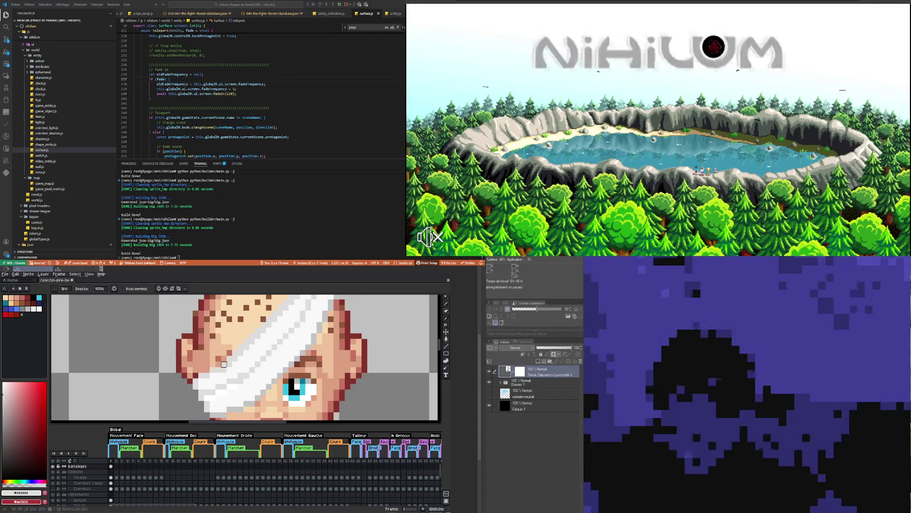
{"action": "scroll", "coordinate": [280, 308], "scroll_direction": "down", "scroll_amount": 5}
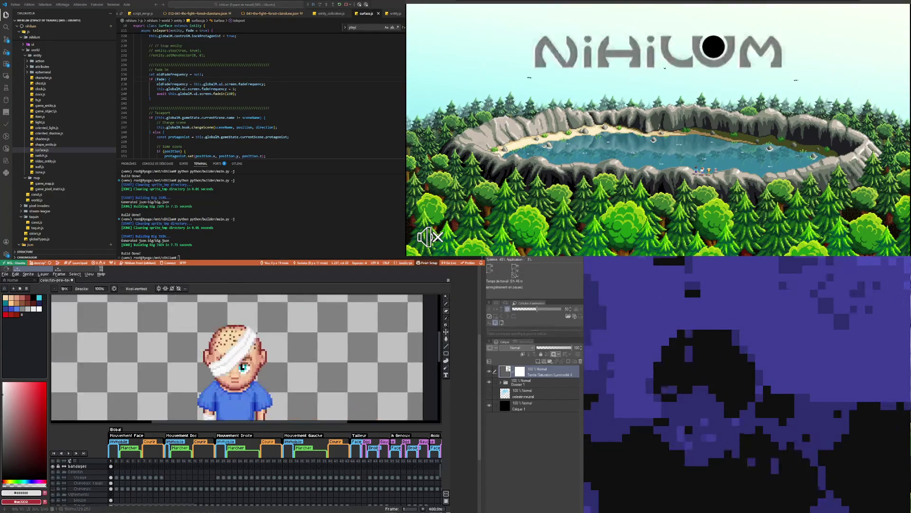
{"action": "scroll", "coordinate": [234, 349], "scroll_direction": "up", "scroll_amount": 3}
{"action": "scroll", "coordinate": [235, 350], "scroll_direction": "up", "scroll_amount": 3}
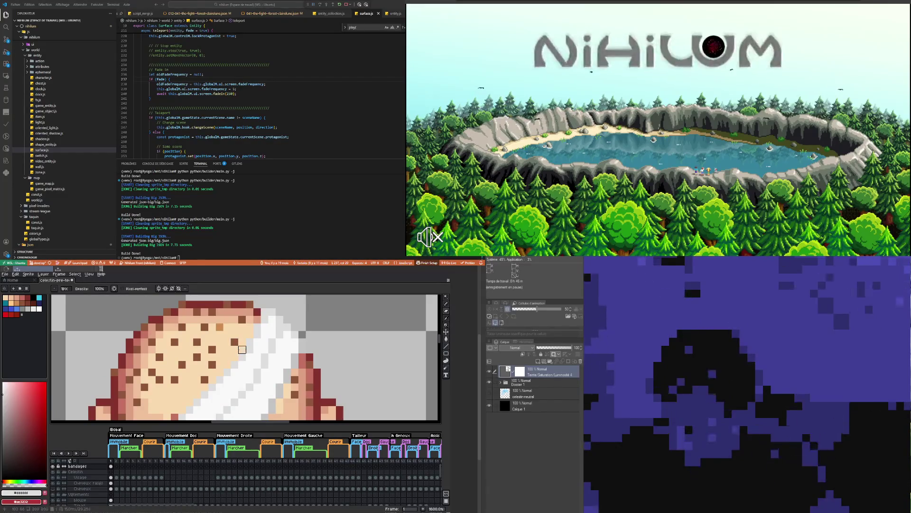
{"action": "scroll", "coordinate": [242, 349], "scroll_direction": "down", "scroll_amount": 3}
{"action": "scroll", "coordinate": [233, 356], "scroll_direction": "down", "scroll_amount": 1}
{"action": "scroll", "coordinate": [213, 368], "scroll_direction": "down", "scroll_amount": 1}
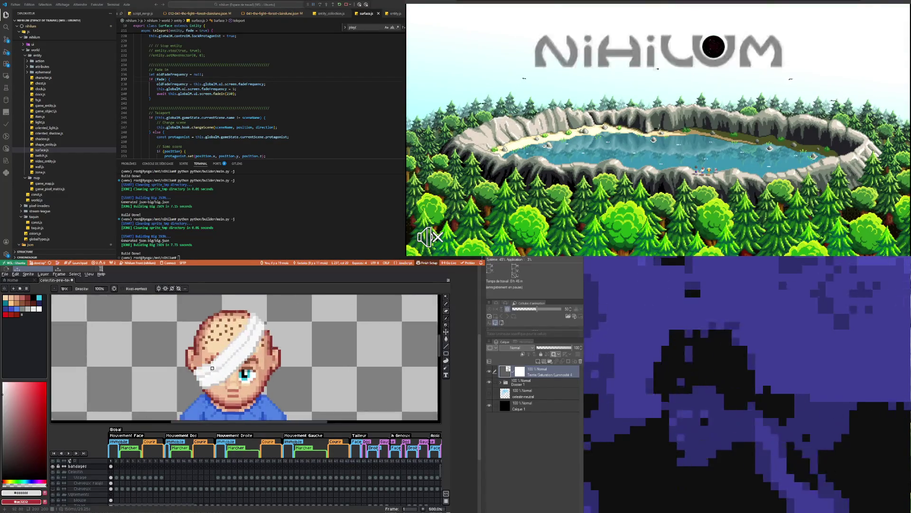
{"action": "scroll", "coordinate": [213, 368], "scroll_direction": "up", "scroll_amount": 5}
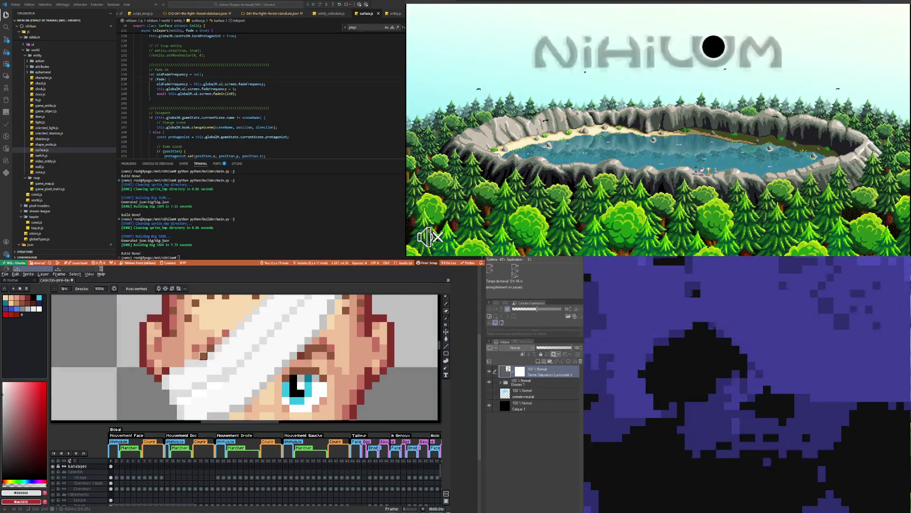
- Sample the near-white #f8f8f8 from the bandage and return to the Pencil
{"action": "key", "text": "i"}
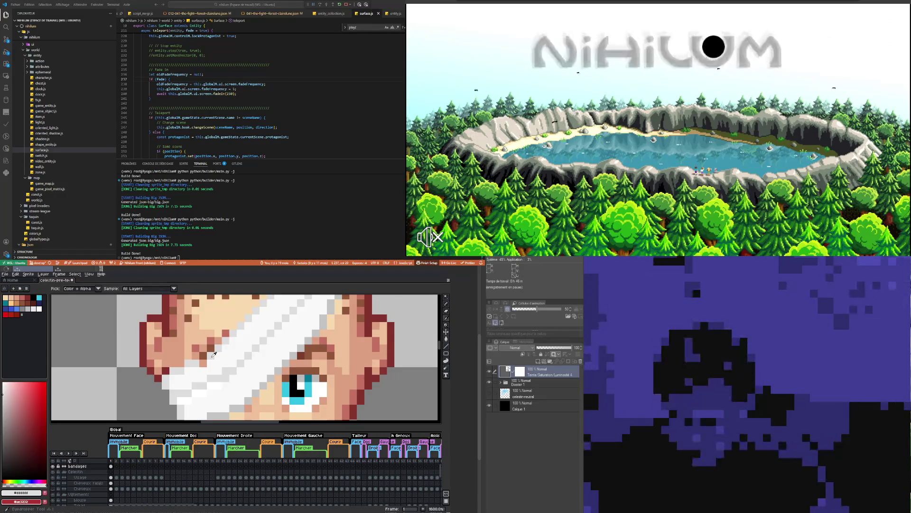
{"action": "key", "text": "b"}
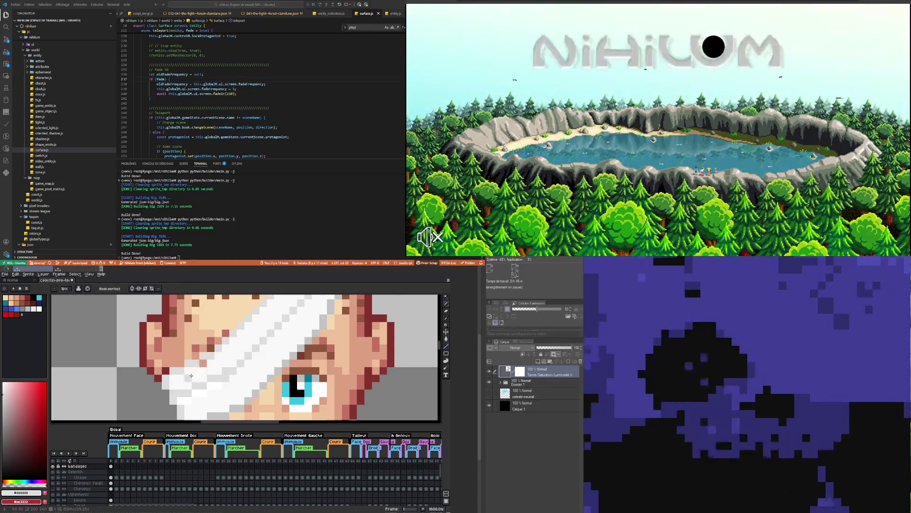
{"action": "key", "text": "i"}
{"action": "left_click", "coordinate": [191, 375]}
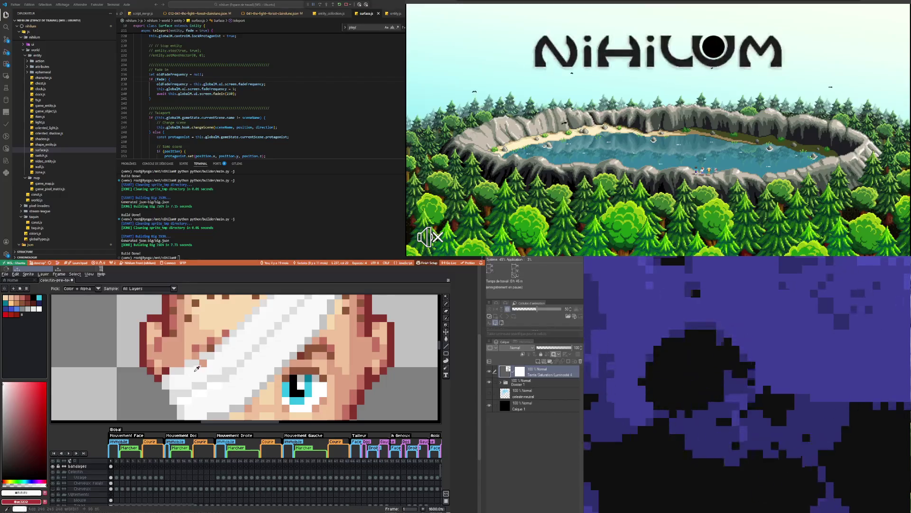
{"action": "key", "text": "b"}
- Zoom around to review the bandage, toggling between Eyedropper and Pencil
{"action": "scroll", "coordinate": [178, 386], "scroll_direction": "down", "scroll_amount": 4}
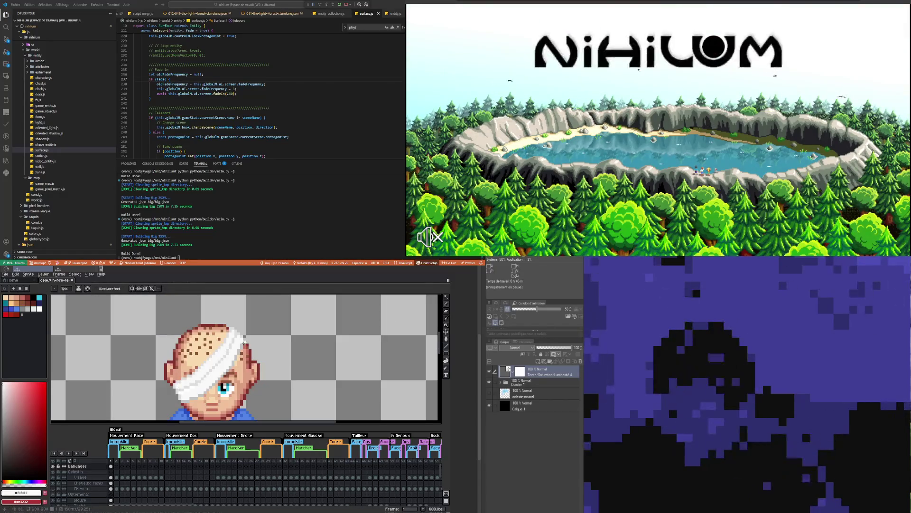
{"action": "scroll", "coordinate": [244, 344], "scroll_direction": "down", "scroll_amount": 3}
{"action": "scroll", "coordinate": [199, 374], "scroll_direction": "up", "scroll_amount": 6}
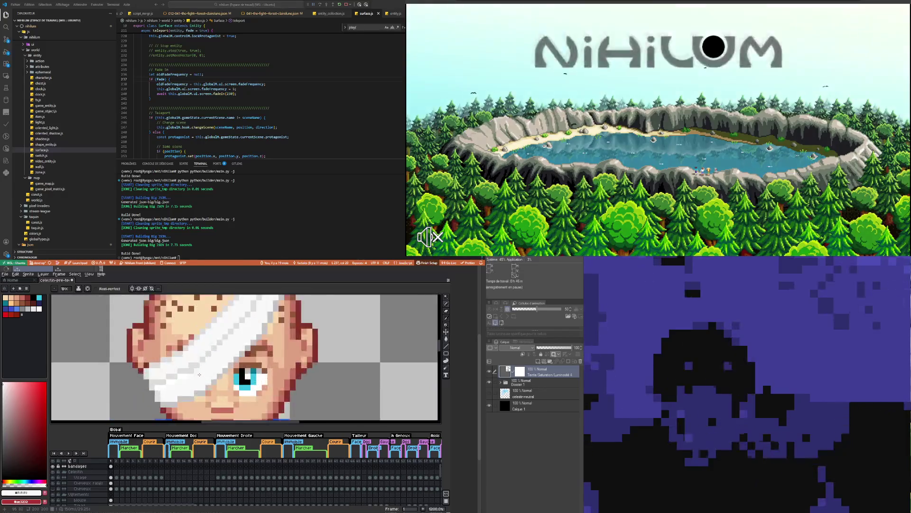
{"action": "scroll", "coordinate": [200, 375], "scroll_direction": "up", "scroll_amount": 1}
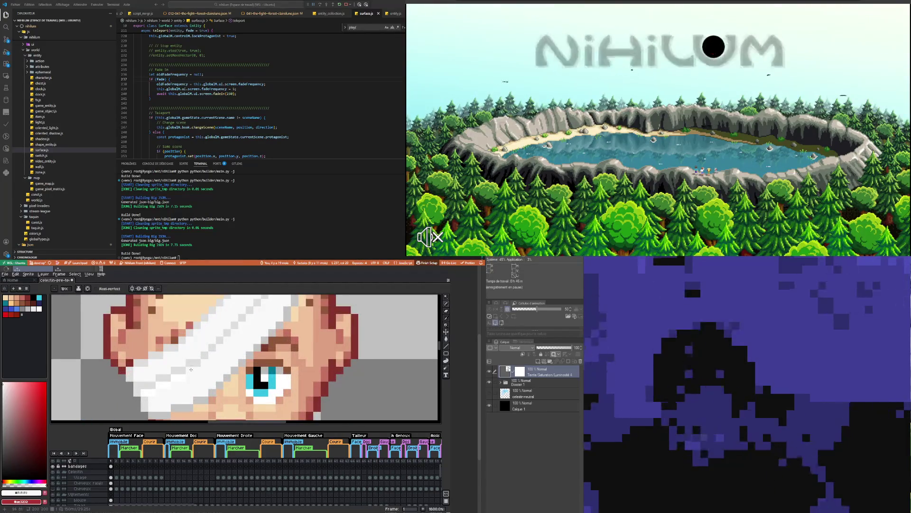
{"action": "scroll", "coordinate": [181, 388], "scroll_direction": "down", "scroll_amount": 3}
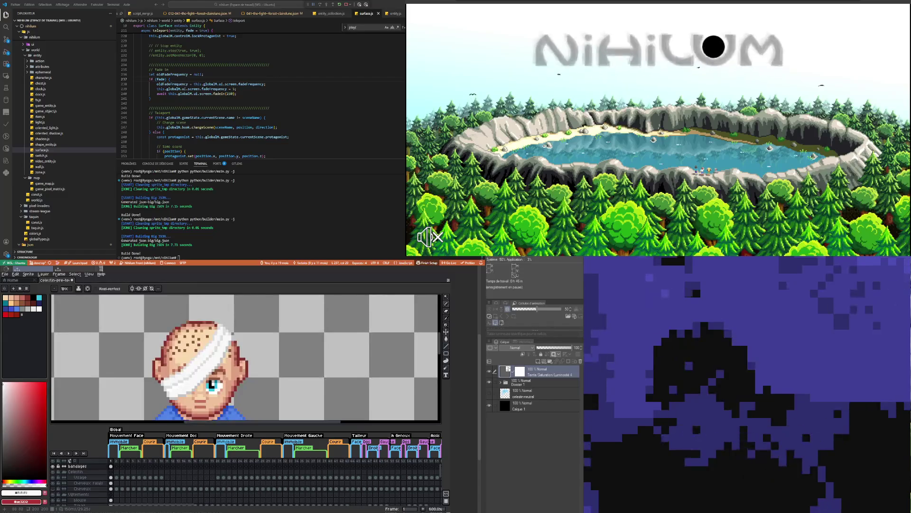
{"action": "scroll", "coordinate": [180, 394], "scroll_direction": "up", "scroll_amount": 3}
{"action": "scroll", "coordinate": [181, 393], "scroll_direction": "down", "scroll_amount": 3}
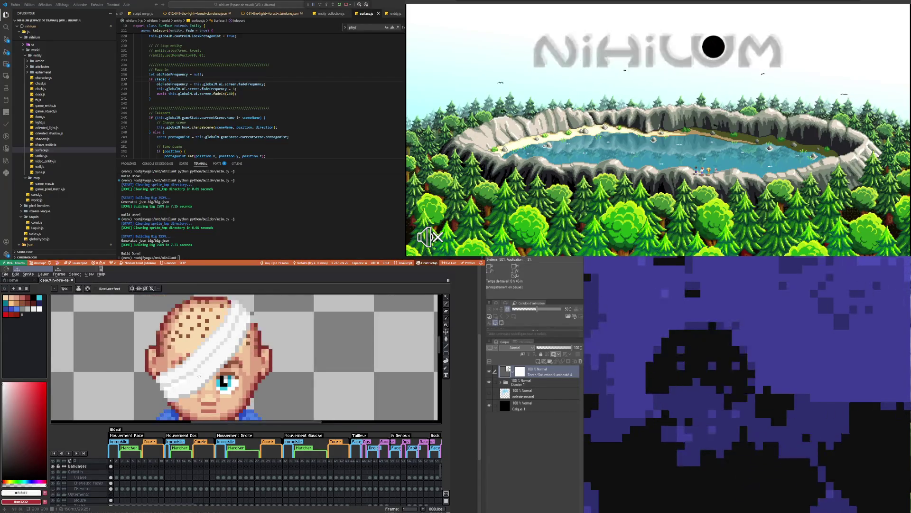
{"action": "scroll", "coordinate": [180, 394], "scroll_direction": "up", "scroll_amount": 1}
{"action": "scroll", "coordinate": [235, 310], "scroll_direction": "up", "scroll_amount": 4}
{"action": "scroll", "coordinate": [234, 310], "scroll_direction": "down", "scroll_amount": 5}
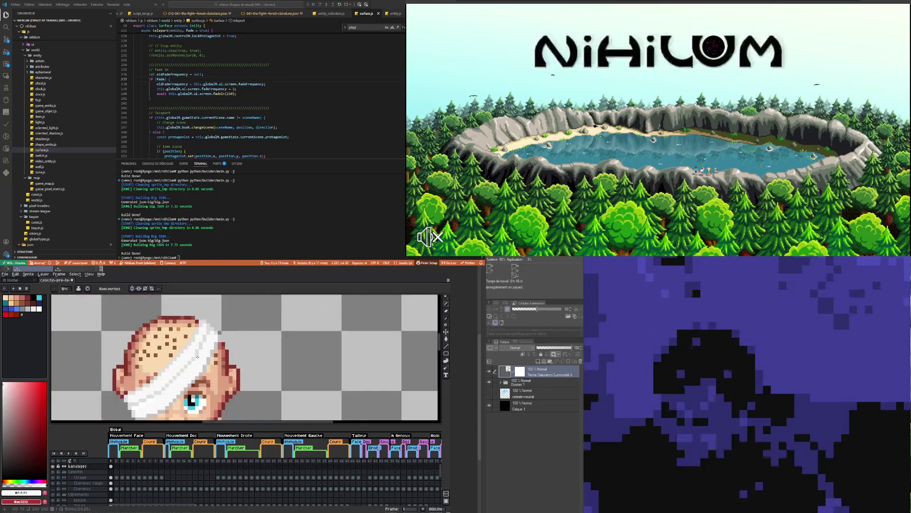
{"action": "scroll", "coordinate": [205, 343], "scroll_direction": "up", "scroll_amount": 5}
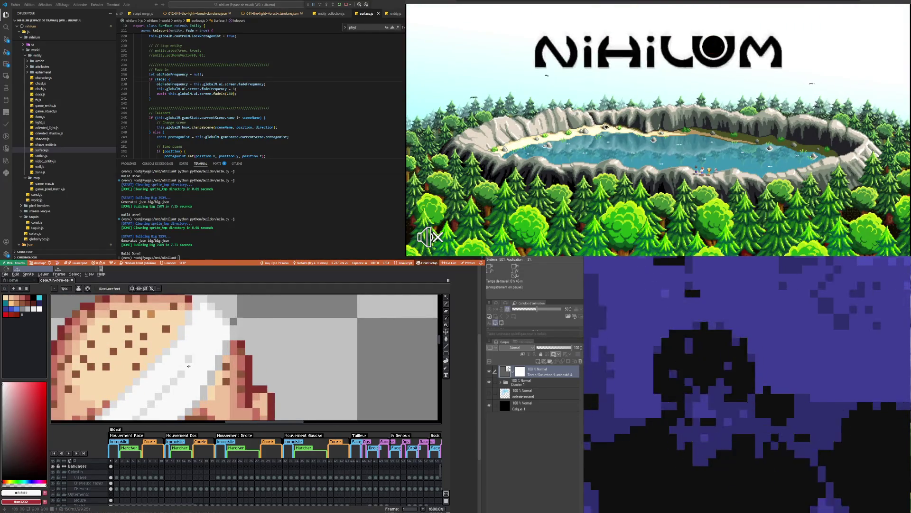
{"action": "key", "text": "i"}
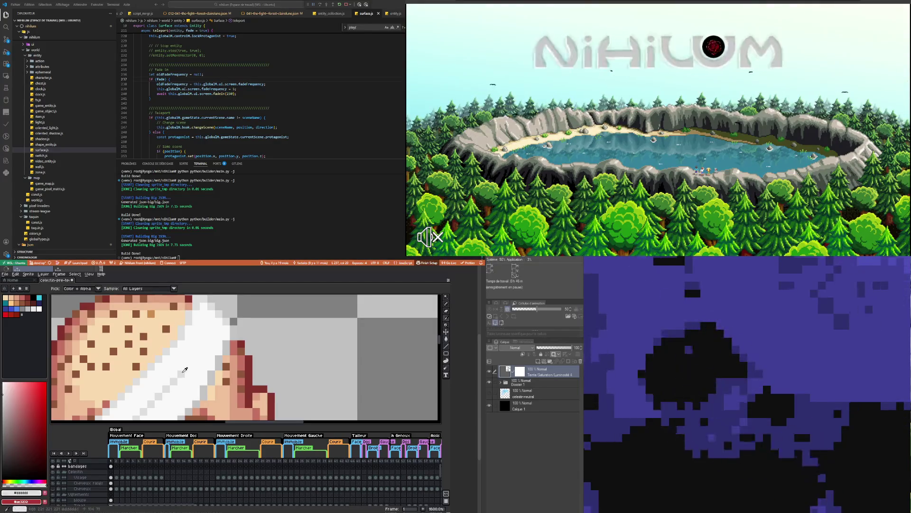
{"action": "key", "text": "b"}
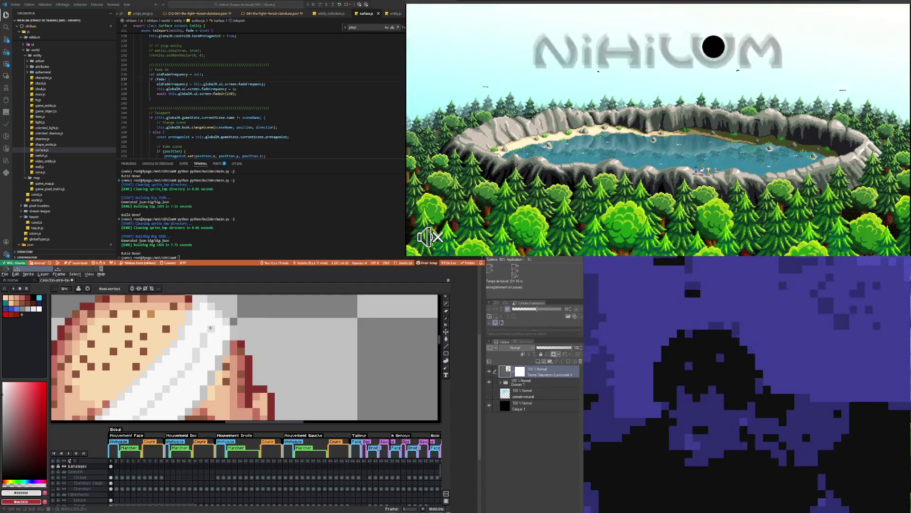
{"action": "scroll", "coordinate": [211, 327], "scroll_direction": "down", "scroll_amount": 3}
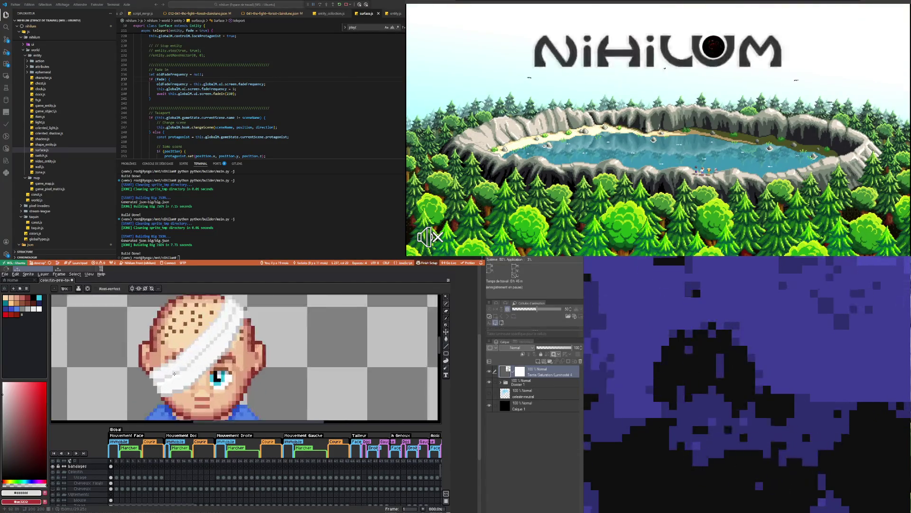
- Sample white from the bandage as the drawing colour and return to the Pencil
{"action": "scroll", "coordinate": [174, 373], "scroll_direction": "down", "scroll_amount": 2}
{"action": "scroll", "coordinate": [233, 322], "scroll_direction": "up", "scroll_amount": 4}
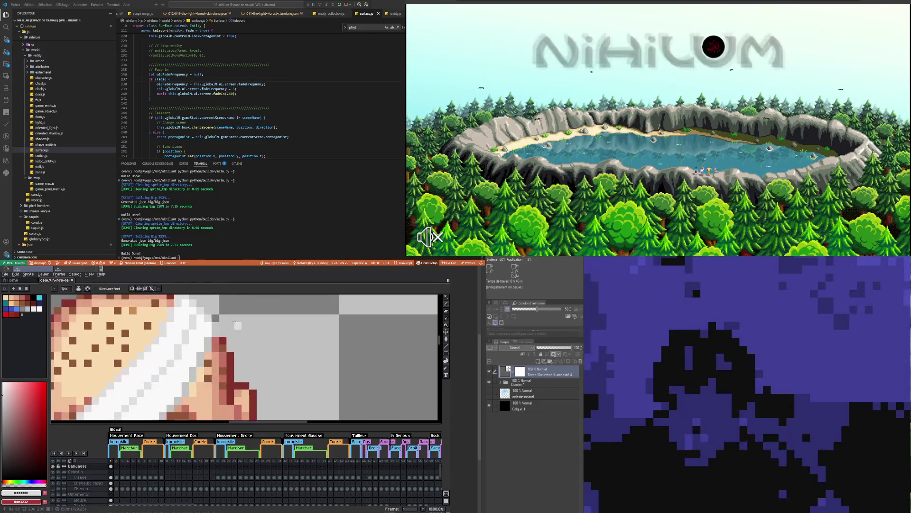
{"action": "scroll", "coordinate": [172, 365], "scroll_direction": "down", "scroll_amount": 4}
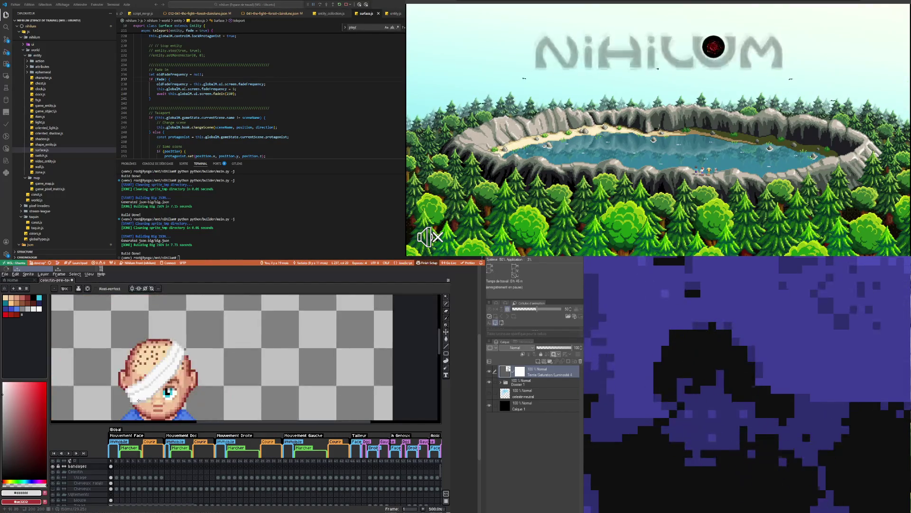
{"action": "scroll", "coordinate": [138, 399], "scroll_direction": "up", "scroll_amount": 2}
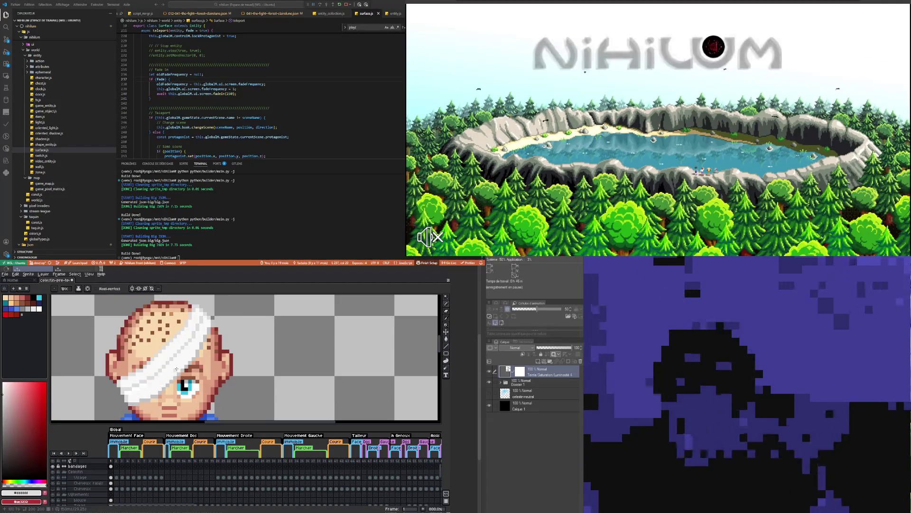
{"action": "scroll", "coordinate": [197, 353], "scroll_direction": "up", "scroll_amount": 2}
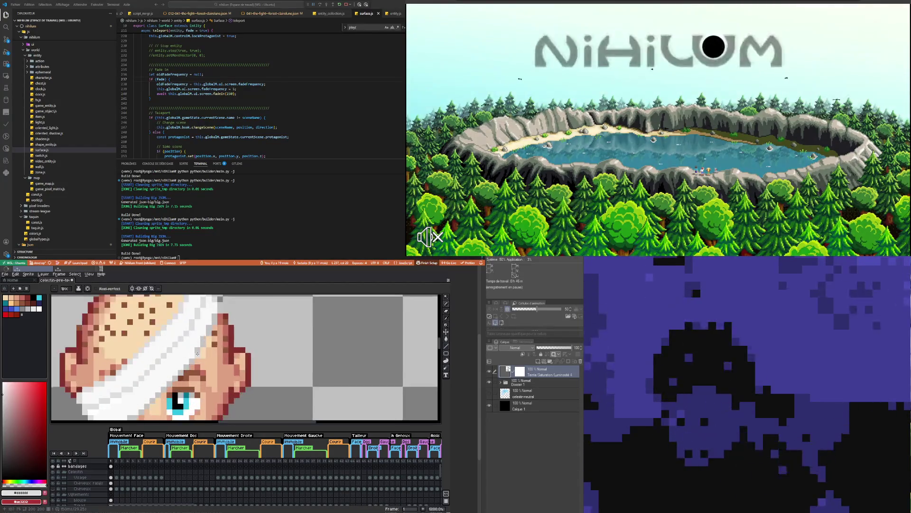
{"action": "scroll", "coordinate": [175, 384], "scroll_direction": "down", "scroll_amount": 3}
{"action": "scroll", "coordinate": [173, 377], "scroll_direction": "up", "scroll_amount": 3}
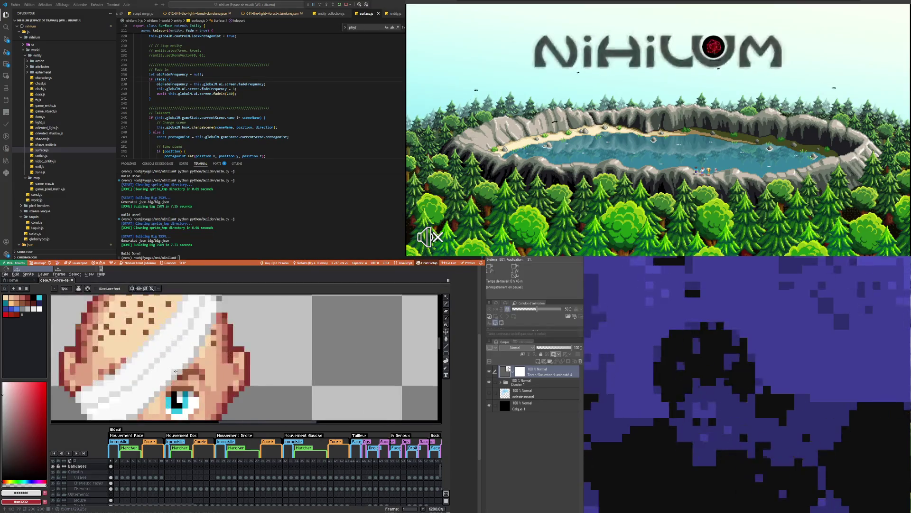
{"action": "scroll", "coordinate": [170, 369], "scroll_direction": "up", "scroll_amount": 1}
{"action": "scroll", "coordinate": [170, 369], "scroll_direction": "down", "scroll_amount": 5}
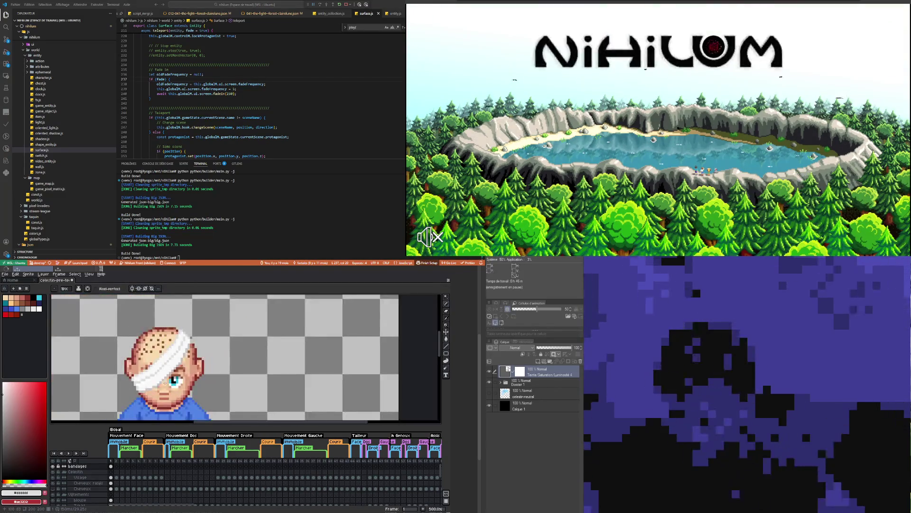
{"action": "scroll", "coordinate": [156, 381], "scroll_direction": "up", "scroll_amount": 5}
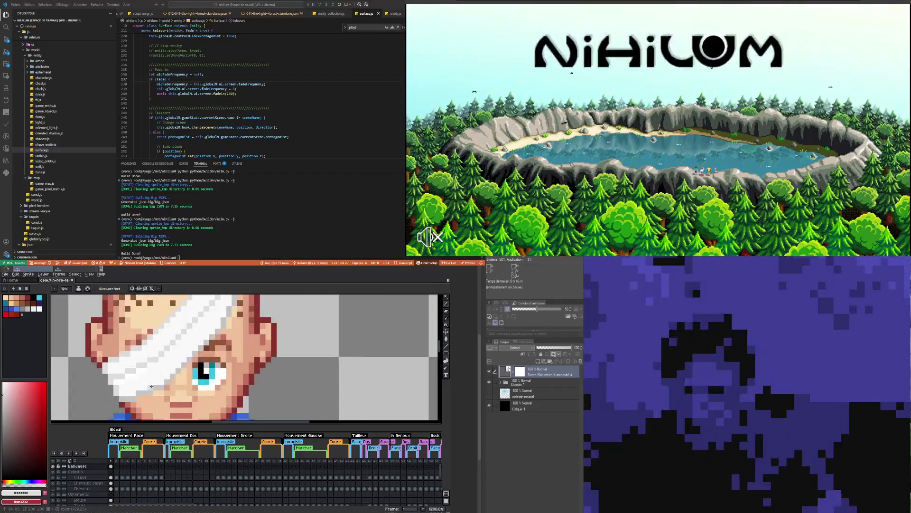
{"action": "scroll", "coordinate": [146, 371], "scroll_direction": "up", "scroll_amount": 2}
{"action": "key", "text": "i"}
{"action": "left_click", "coordinate": [147, 365]}
{"action": "key", "text": "b"}
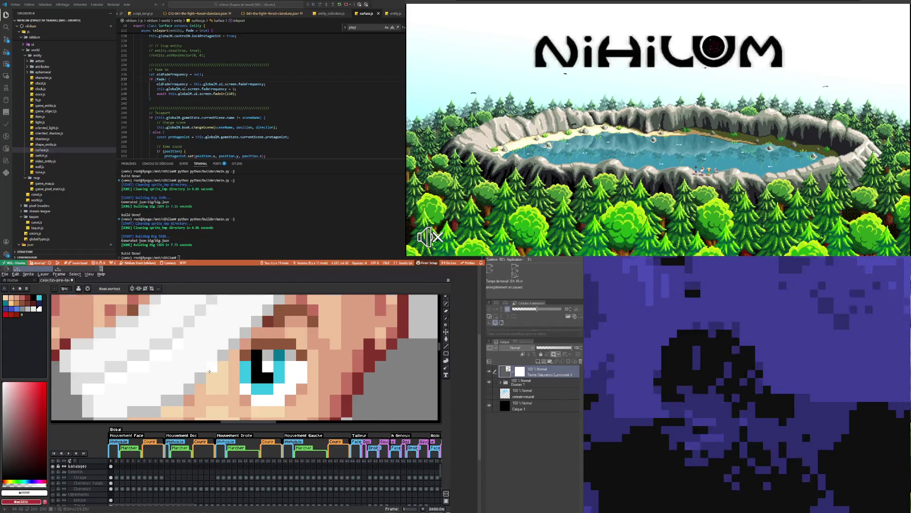
- Zoom in and out around the bandaged head to inspect it, ending with the Eyedropper active
{"action": "scroll", "coordinate": [209, 371], "scroll_direction": "down", "scroll_amount": 3}
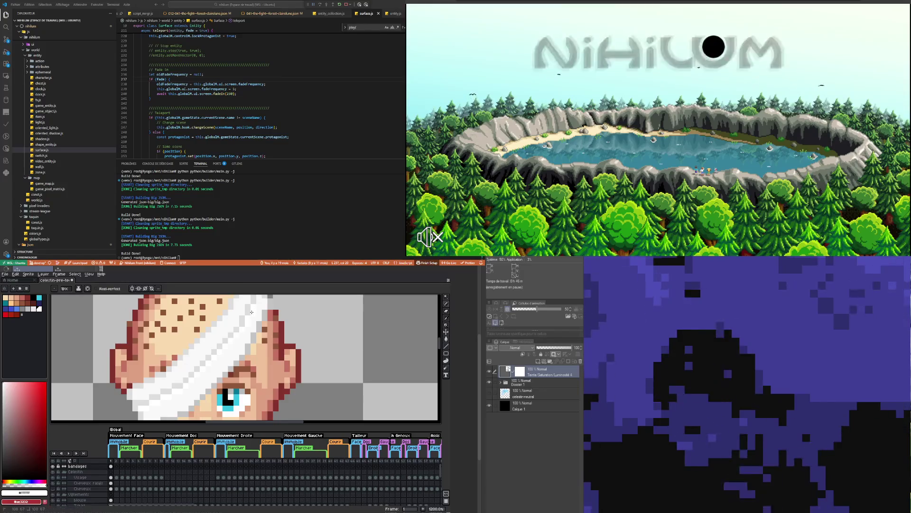
{"action": "scroll", "coordinate": [251, 311], "scroll_direction": "down", "scroll_amount": 3}
{"action": "scroll", "coordinate": [237, 337], "scroll_direction": "up", "scroll_amount": 3}
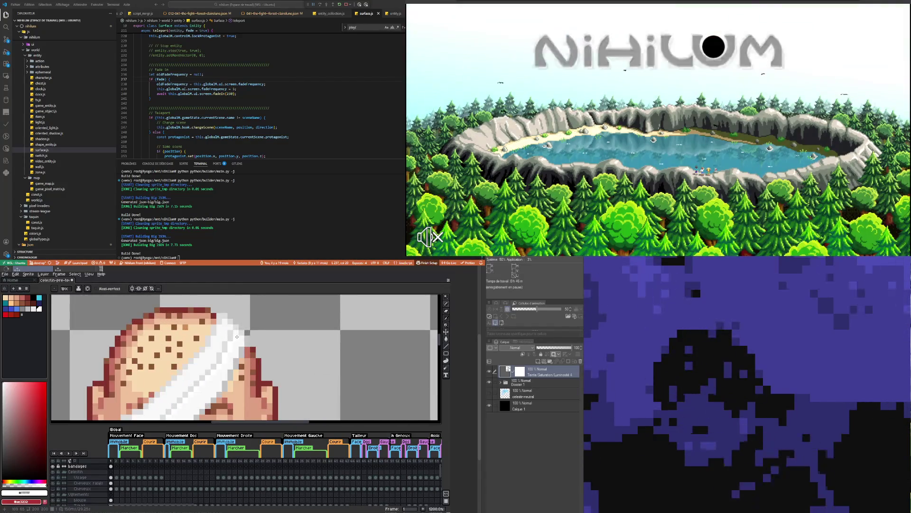
{"action": "scroll", "coordinate": [237, 336], "scroll_direction": "down", "scroll_amount": 4}
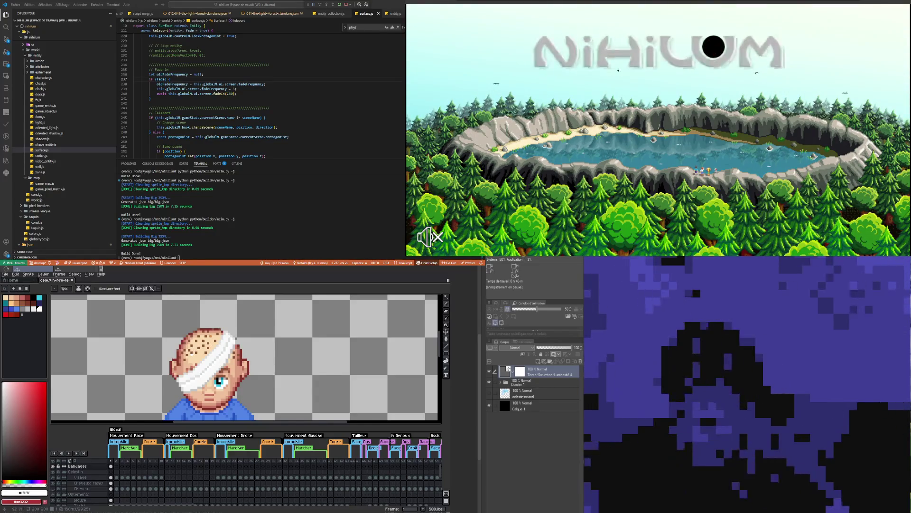
{"action": "scroll", "coordinate": [192, 354], "scroll_direction": "down", "scroll_amount": 1}
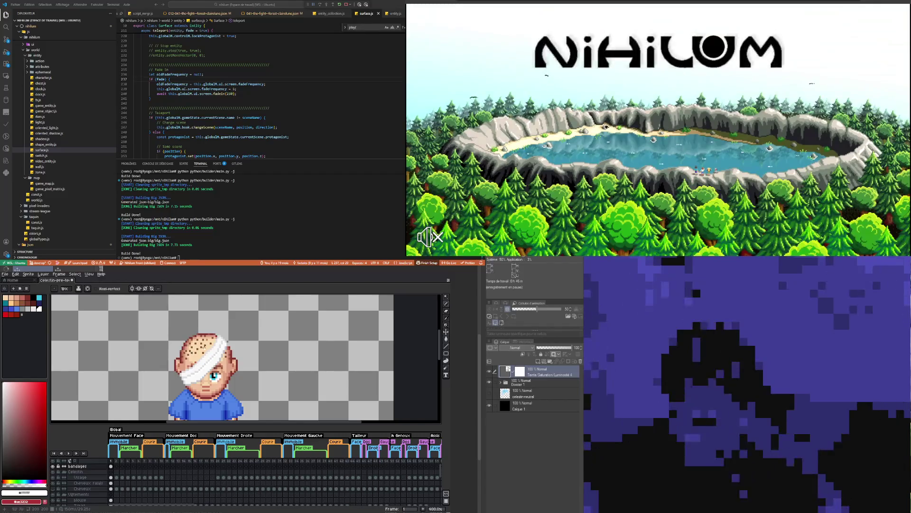
{"action": "scroll", "coordinate": [204, 346], "scroll_direction": "up", "scroll_amount": 2}
{"action": "scroll", "coordinate": [218, 356], "scroll_direction": "up", "scroll_amount": 3}
{"action": "scroll", "coordinate": [226, 363], "scroll_direction": "down", "scroll_amount": 3}
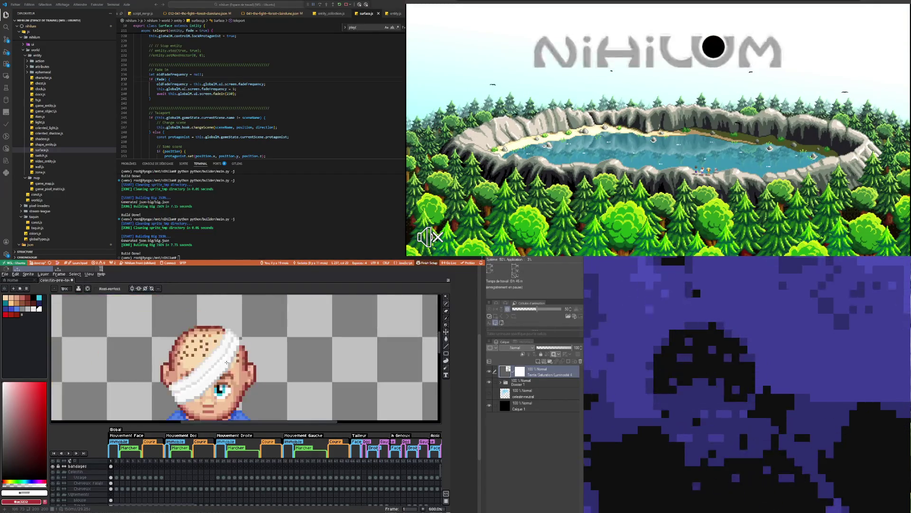
{"action": "scroll", "coordinate": [226, 362], "scroll_direction": "down", "scroll_amount": 4}
{"action": "scroll", "coordinate": [190, 363], "scroll_direction": "down", "scroll_amount": 1}
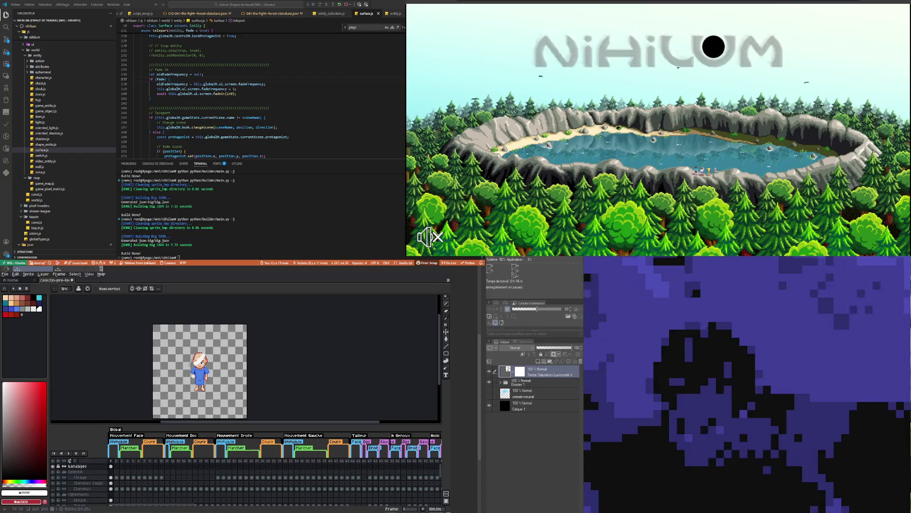
{"action": "scroll", "coordinate": [189, 364], "scroll_direction": "up", "scroll_amount": 1}
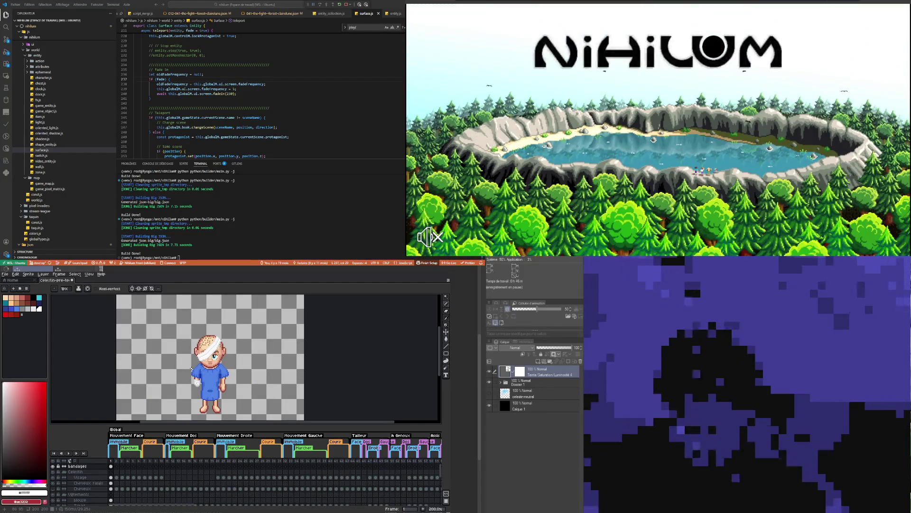
{"action": "scroll", "coordinate": [200, 365], "scroll_direction": "up", "scroll_amount": 3}
{"action": "scroll", "coordinate": [207, 361], "scroll_direction": "up", "scroll_amount": 2}
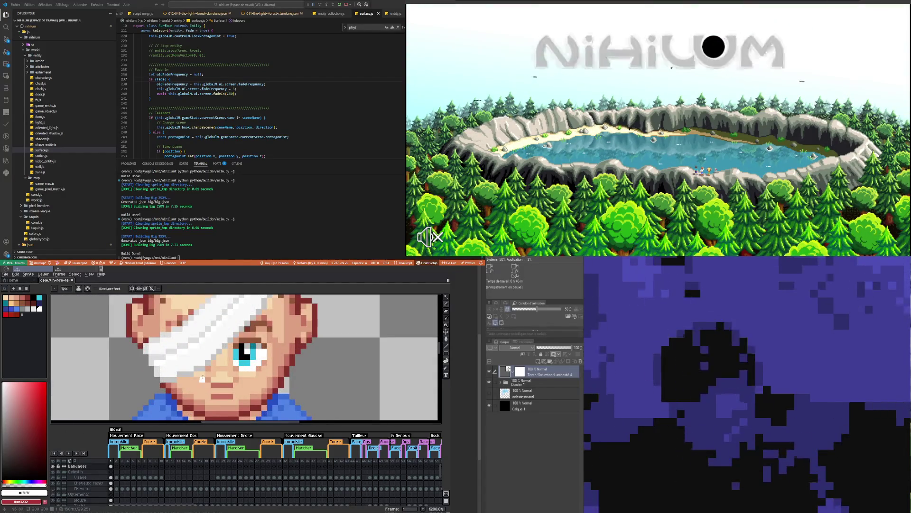
{"action": "key", "text": "i"}
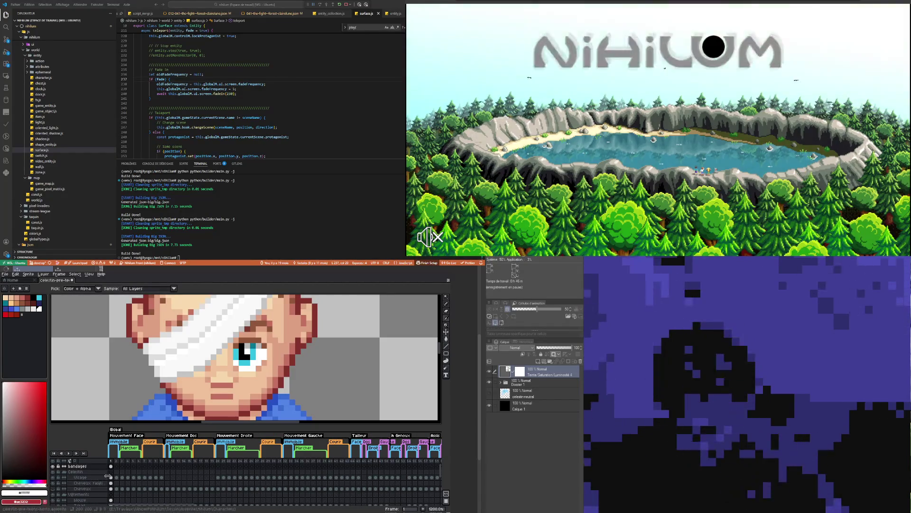
{"action": "scroll", "coordinate": [202, 351], "scroll_direction": "down", "scroll_amount": 2}
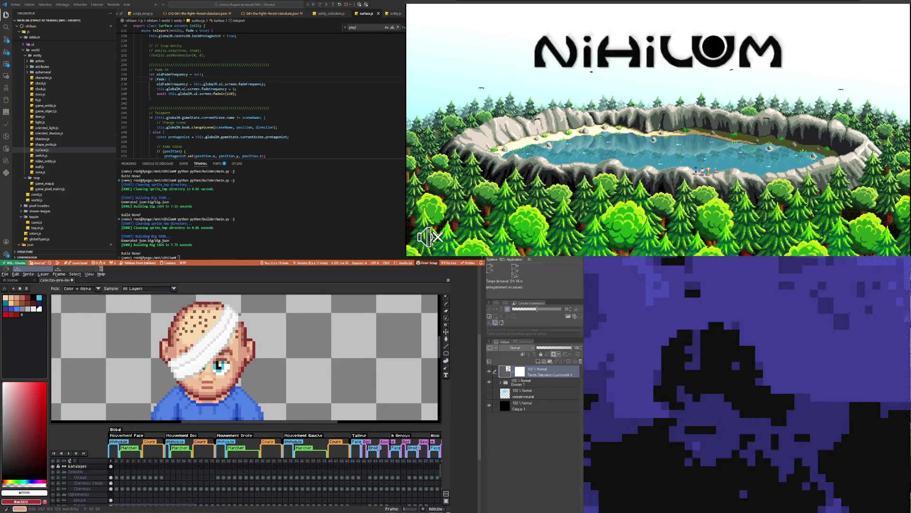
{"action": "scroll", "coordinate": [202, 352], "scroll_direction": "up", "scroll_amount": 2}
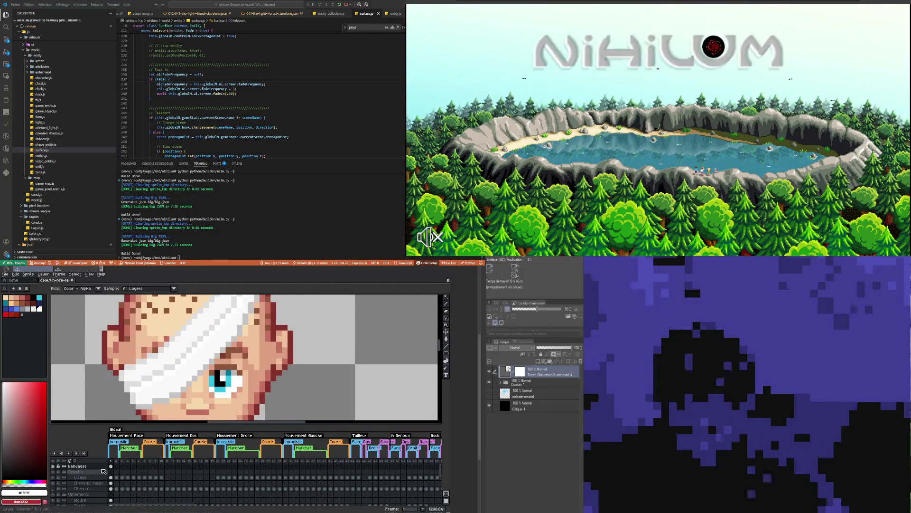
- Add a new layer named 'ombre bandages' and place it directly below the bandages layer
{"action": "left_click", "coordinate": [101, 467]}
{"action": "right_click", "coordinate": [101, 469]}
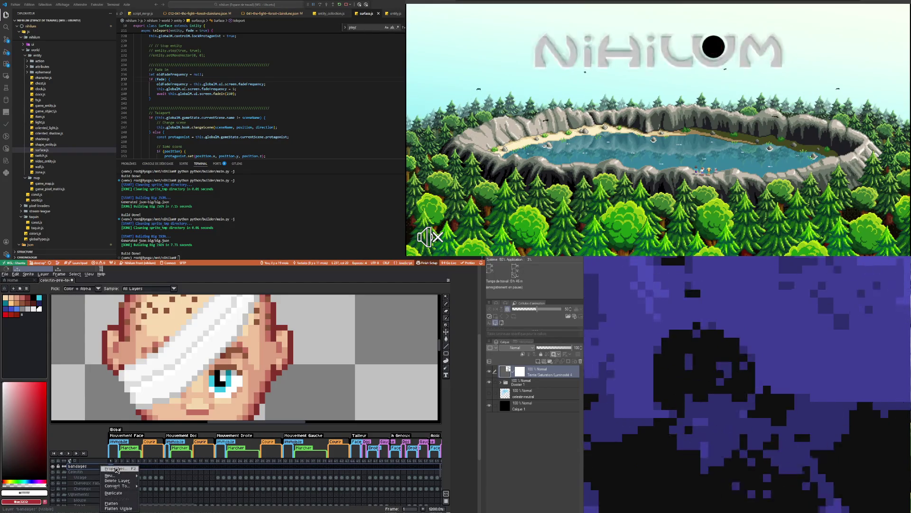
{"action": "left_click", "coordinate": [148, 477]}
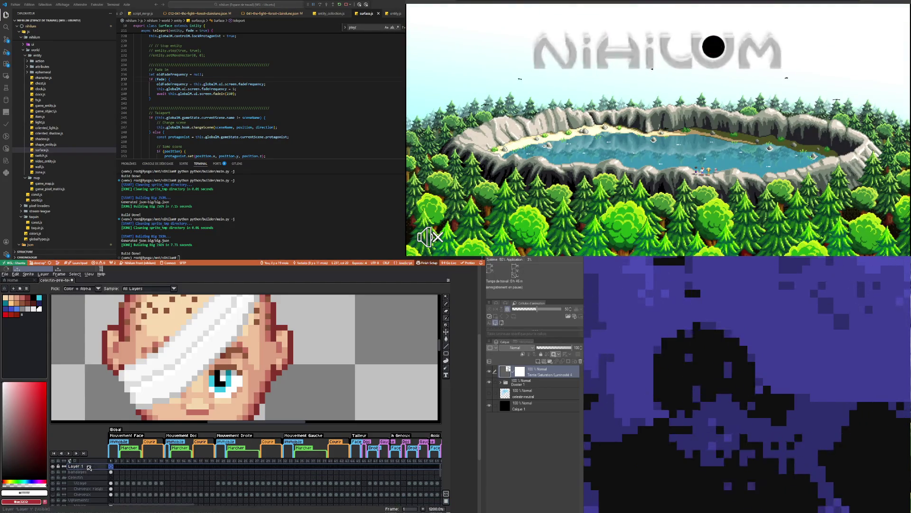
{"action": "left_click_drag", "start_coordinate": [97, 477], "coordinate": [93, 474]}
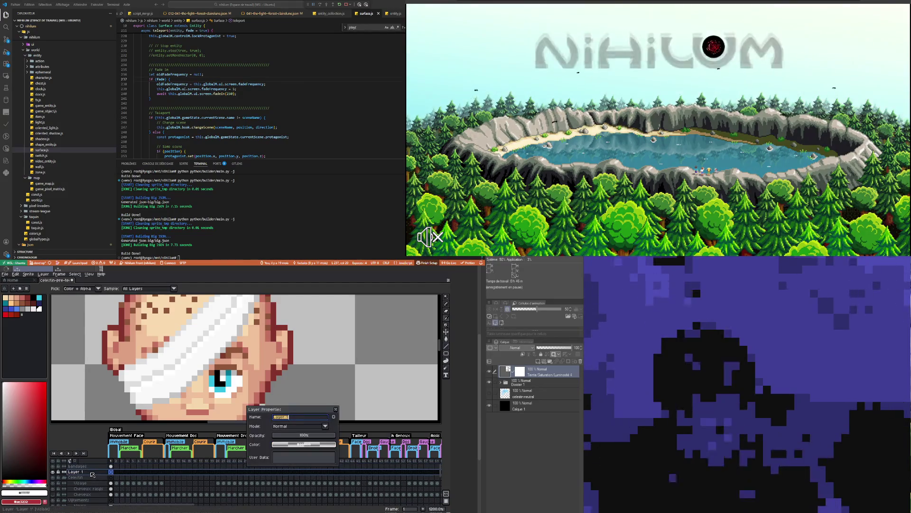
{"action": "double_click", "coordinate": [92, 472]}
{"action": "type", "text": "ombre bandages"}
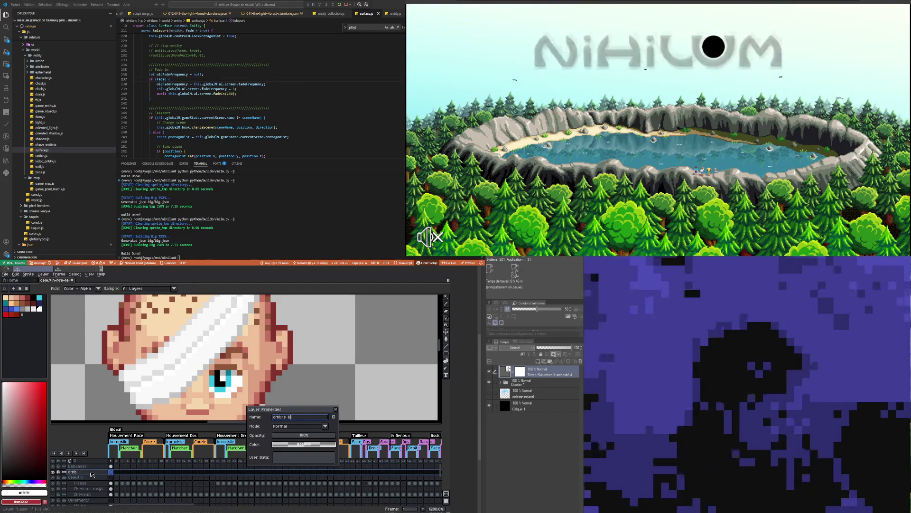
{"action": "key", "text": "Return"}
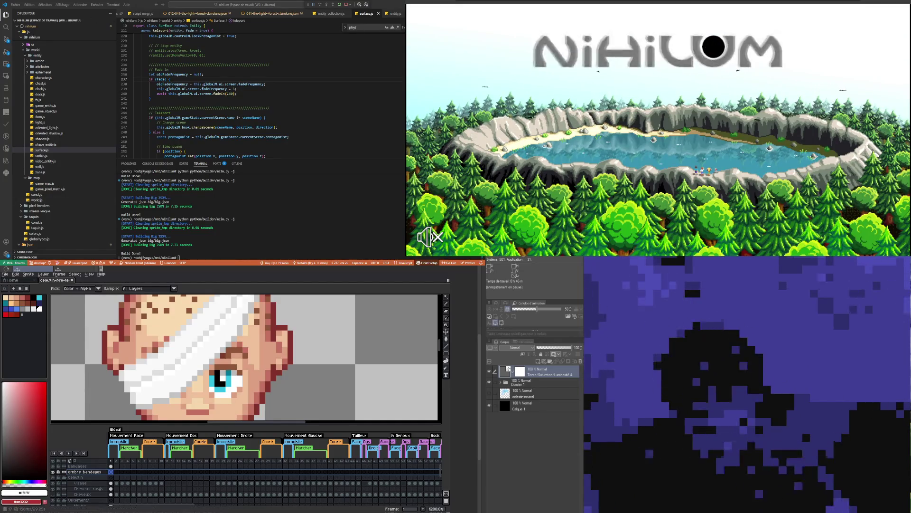
- Draw a black diagonal shadow line under the bandage edge toward the eye, plus one extra pixel
{"action": "key", "text": "e"}
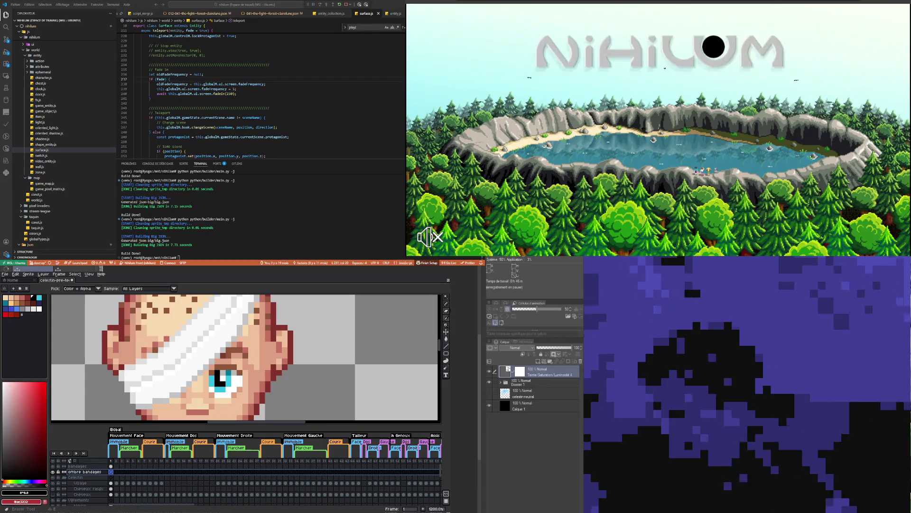
{"action": "left_click", "coordinate": [447, 303]}
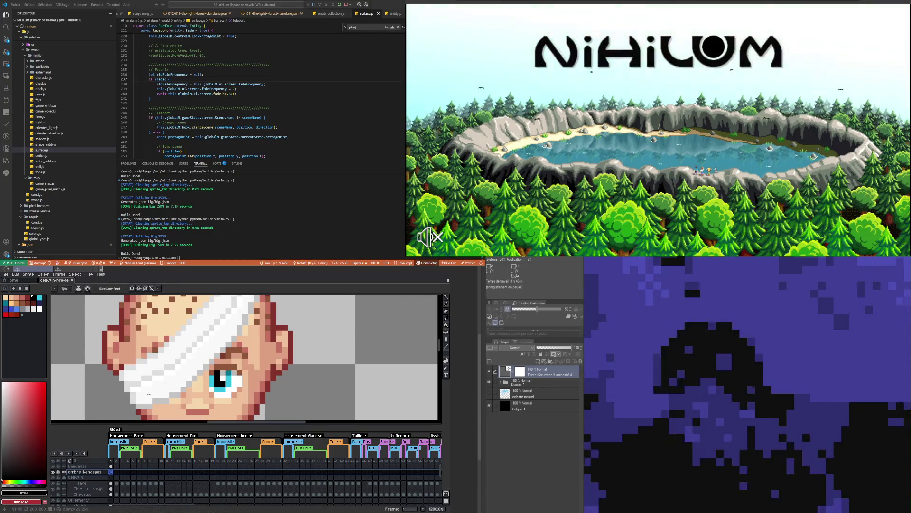
{"action": "left_click_drag", "start_coordinate": [188, 390], "coordinate": [212, 367]}
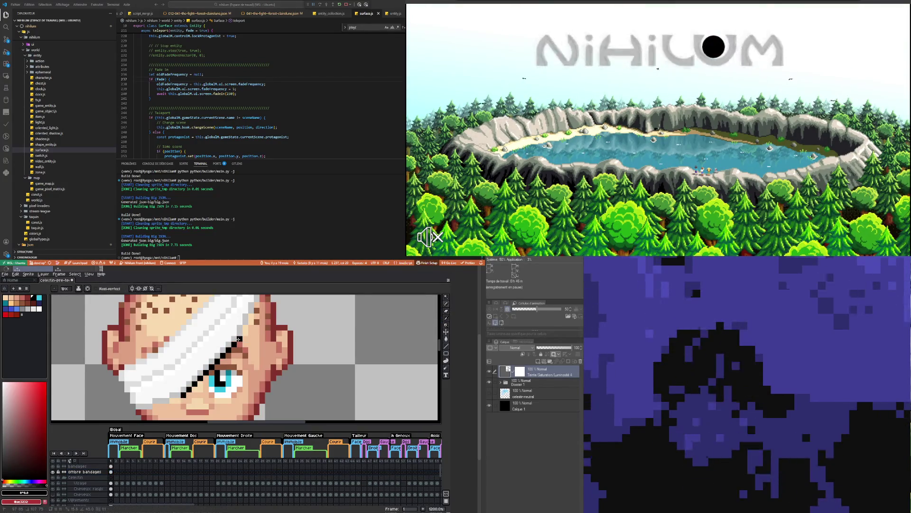
{"action": "left_click_drag", "start_coordinate": [239, 339], "coordinate": [250, 323]}
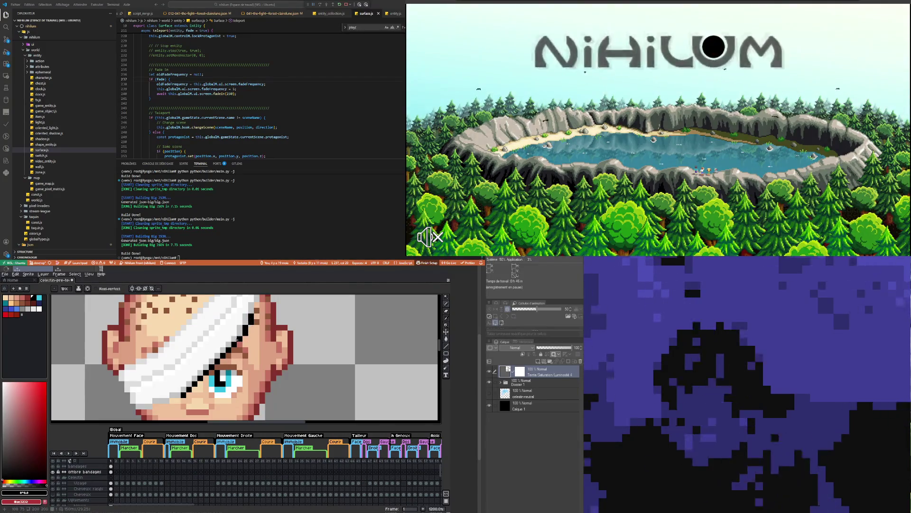
{"action": "scroll", "coordinate": [235, 344], "scroll_direction": "up", "scroll_amount": 1}
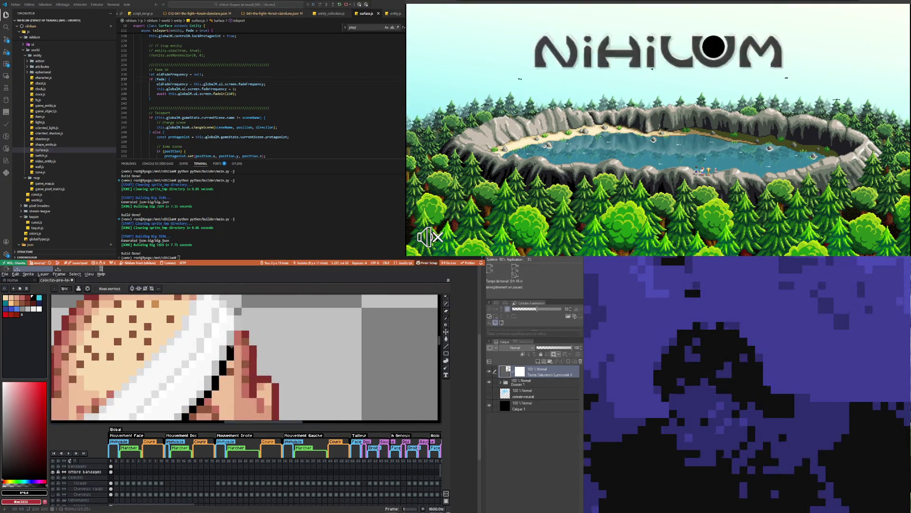
{"action": "scroll", "coordinate": [235, 340], "scroll_direction": "down", "scroll_amount": 3}
{"action": "scroll", "coordinate": [205, 385], "scroll_direction": "up", "scroll_amount": 3}
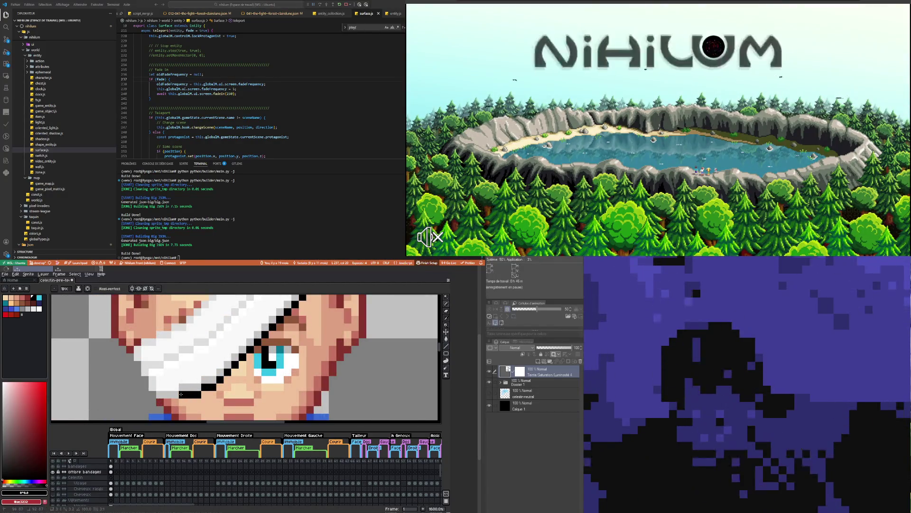
{"action": "left_click", "coordinate": [162, 401]}
{"action": "scroll", "coordinate": [176, 401], "scroll_direction": "down", "scroll_amount": 3}
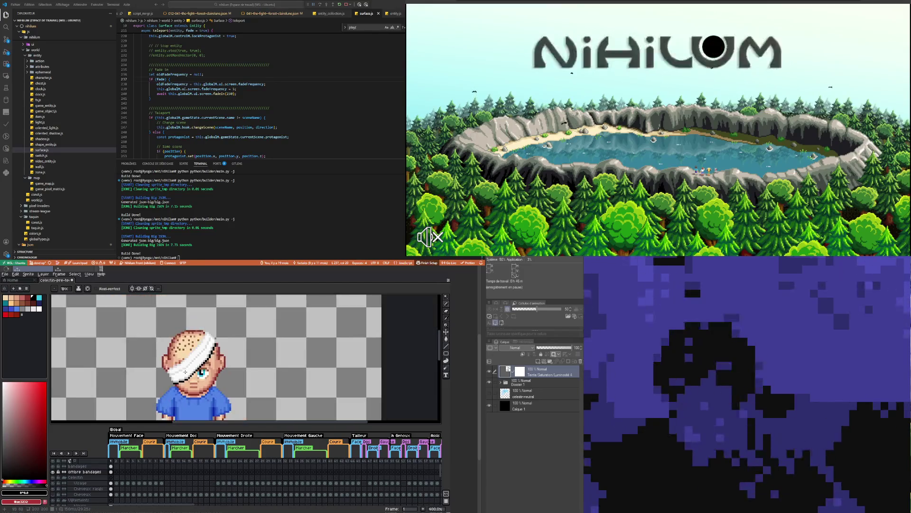
{"action": "double_click", "coordinate": [85, 471]}
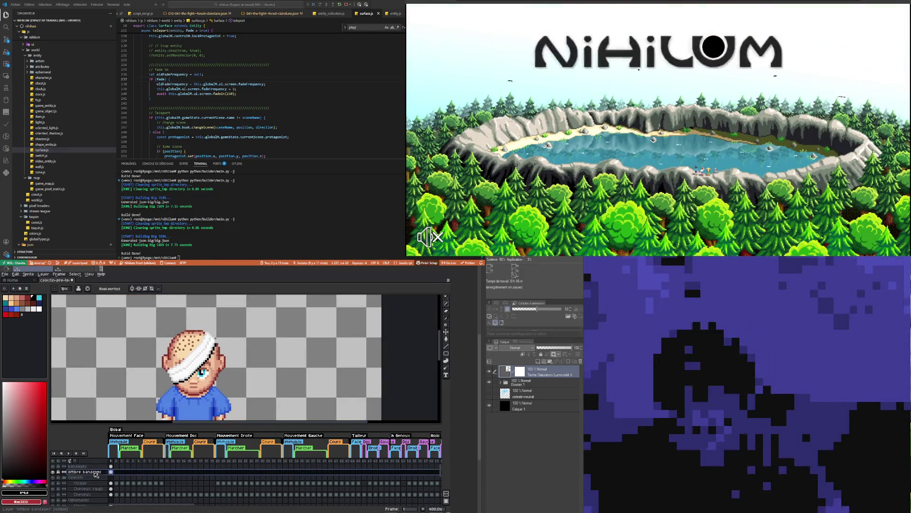
- Set the ombre bandages layer to about 25% opacity with the Darken blend mode
{"action": "left_click_drag", "start_coordinate": [293, 433], "coordinate": [288, 438]}
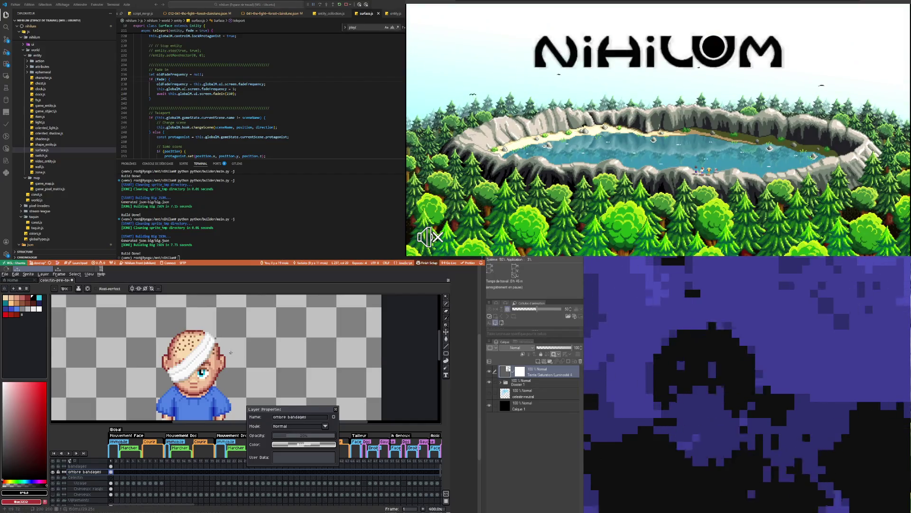
{"action": "scroll", "coordinate": [226, 354], "scroll_direction": "up", "scroll_amount": 1}
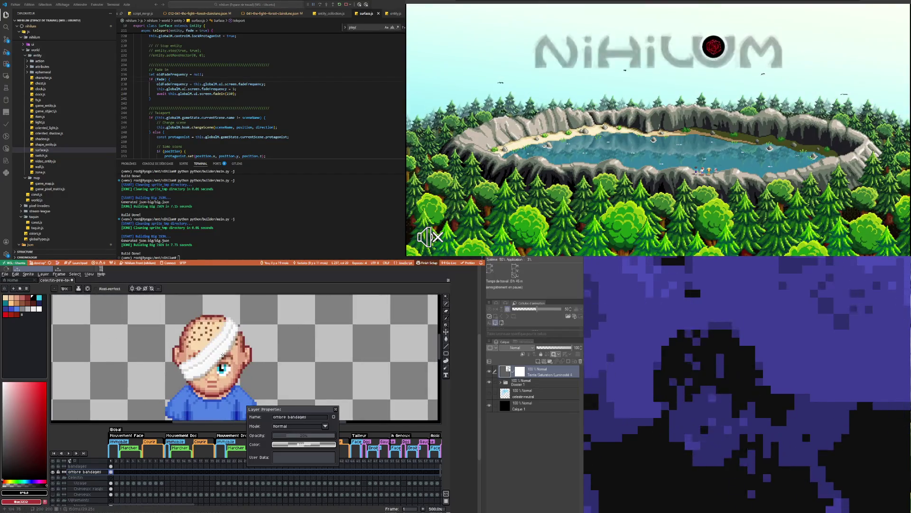
{"action": "left_click", "coordinate": [326, 427]}
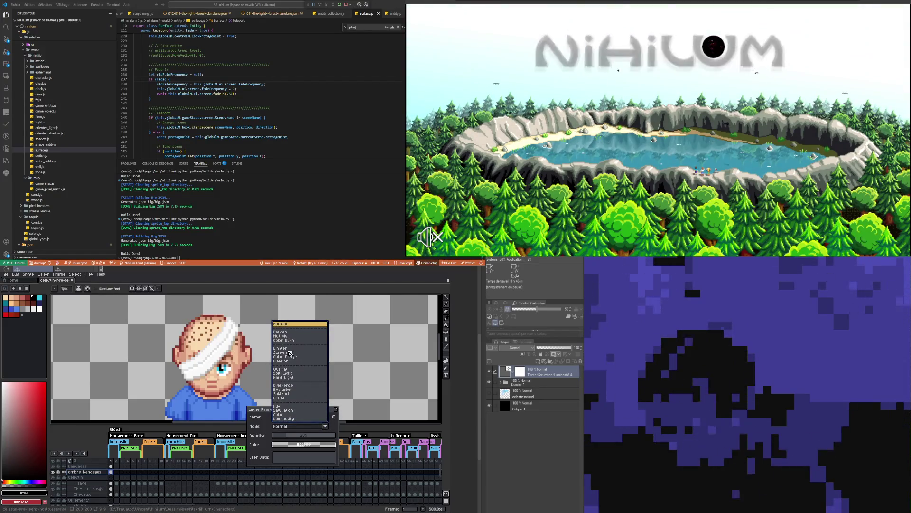
{"action": "left_click", "coordinate": [281, 332]}
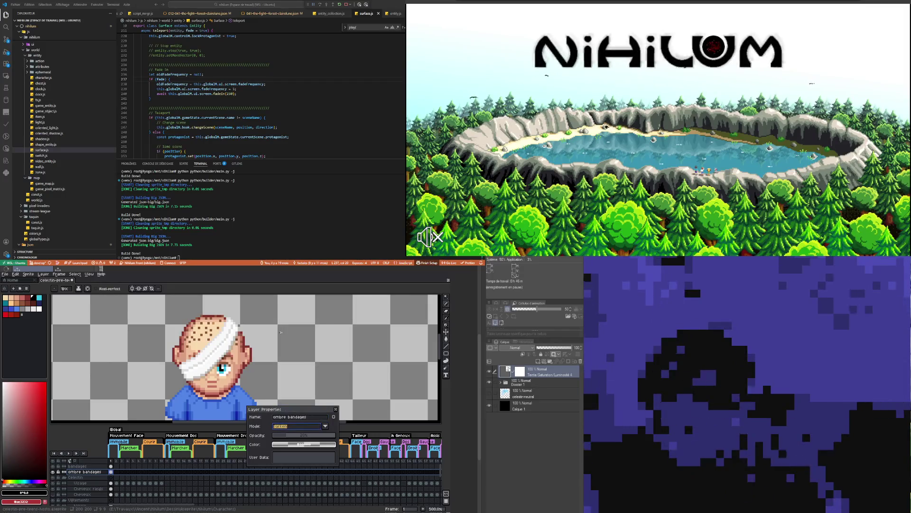
{"action": "left_click", "coordinate": [325, 427]}
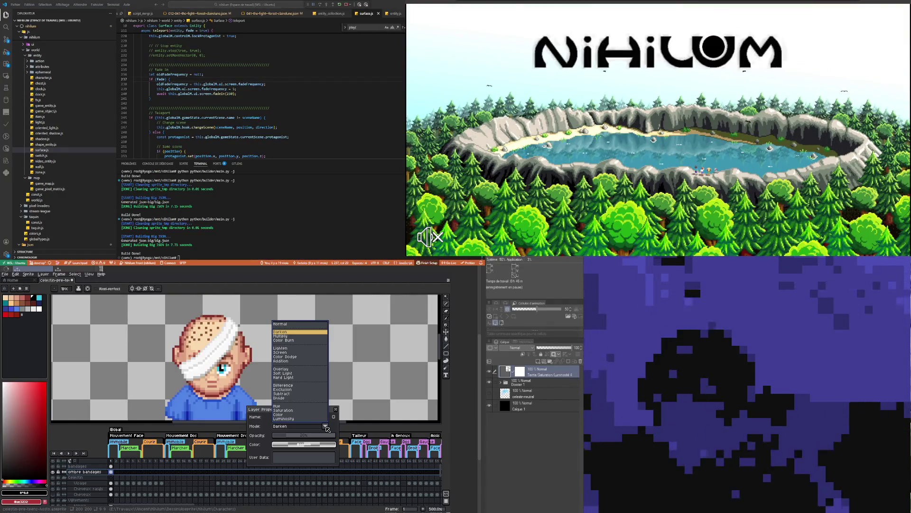
{"action": "left_click", "coordinate": [327, 429]}
{"action": "left_click", "coordinate": [336, 409]}
- Paint a short horizontal row of tan shadow pixels just below the face beside the bandage
{"action": "scroll", "coordinate": [226, 376], "scroll_direction": "down", "scroll_amount": 2}
{"action": "scroll", "coordinate": [229, 361], "scroll_direction": "down", "scroll_amount": 1}
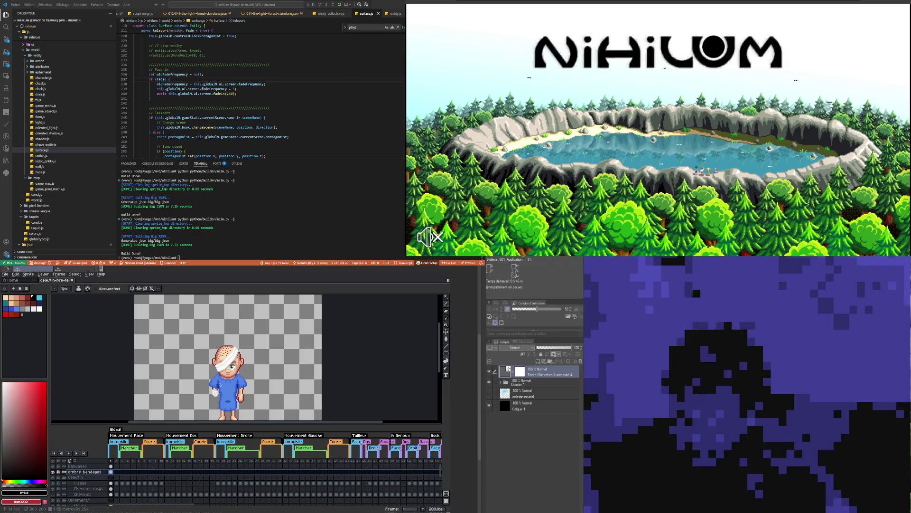
{"action": "scroll", "coordinate": [215, 393], "scroll_direction": "up", "scroll_amount": 2}
{"action": "scroll", "coordinate": [199, 387], "scroll_direction": "up", "scroll_amount": 8}
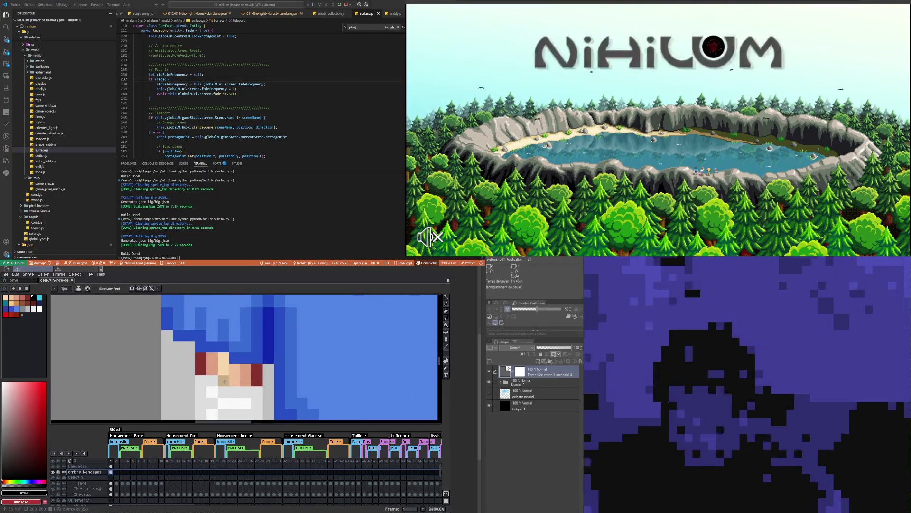
{"action": "left_click_drag", "start_coordinate": [224, 381], "coordinate": [251, 381]}
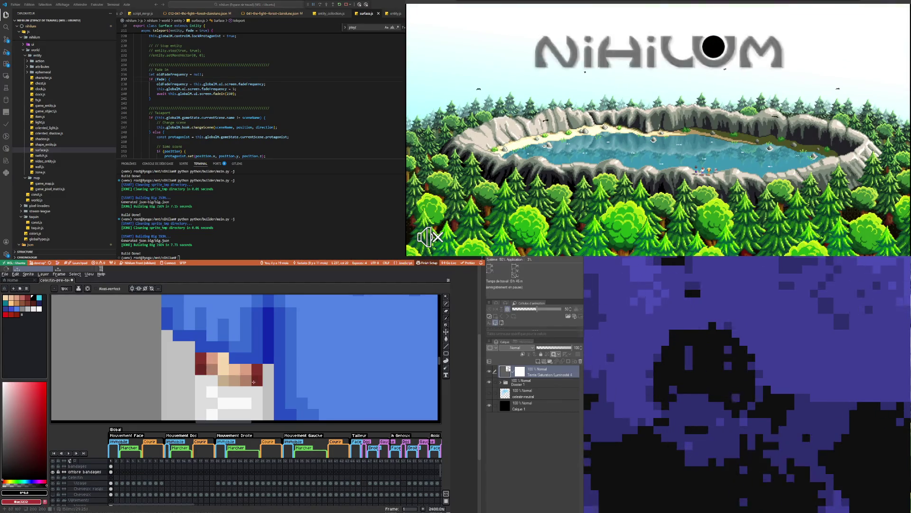
{"action": "scroll", "coordinate": [253, 382], "scroll_direction": "down", "scroll_amount": 8}
{"action": "scroll", "coordinate": [217, 374], "scroll_direction": "up", "scroll_amount": 3}
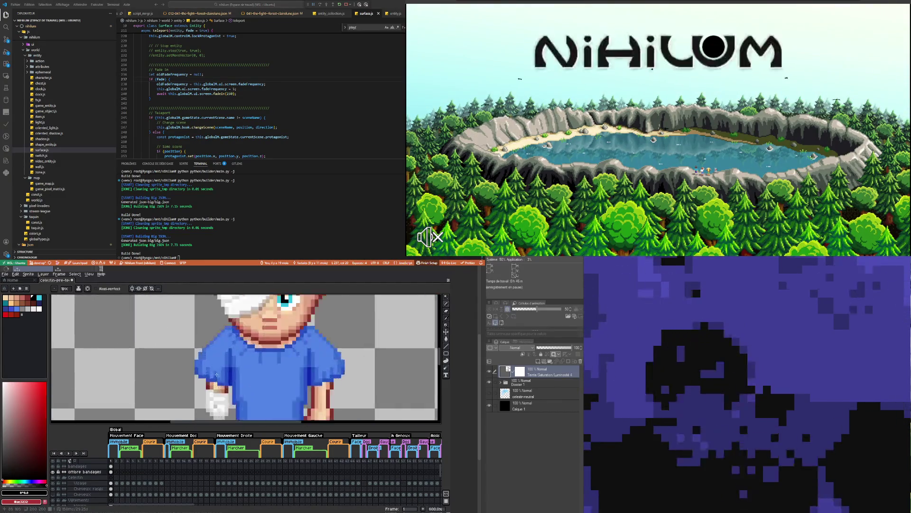
{"action": "scroll", "coordinate": [217, 375], "scroll_direction": "up", "scroll_amount": 2}
{"action": "key", "text": "b"}
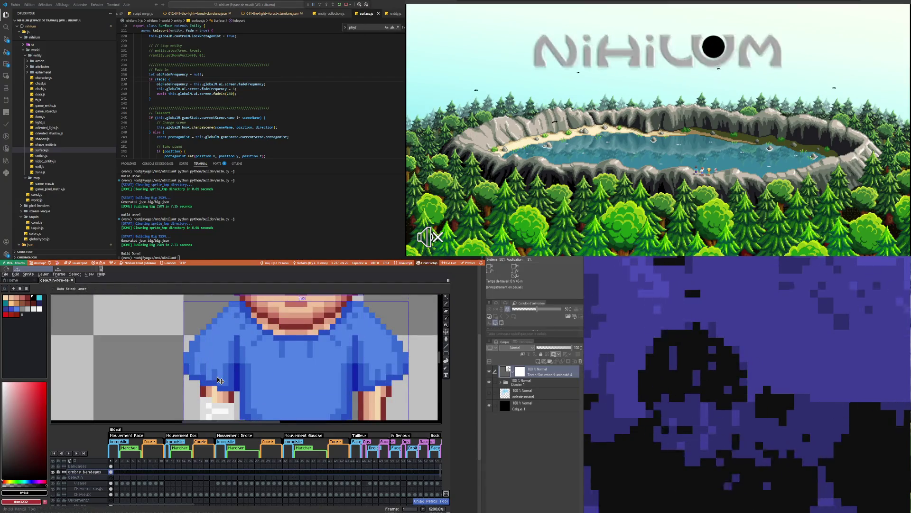
{"action": "scroll", "coordinate": [220, 379], "scroll_direction": "down", "scroll_amount": 3}
{"action": "scroll", "coordinate": [215, 387], "scroll_direction": "down", "scroll_amount": 2}
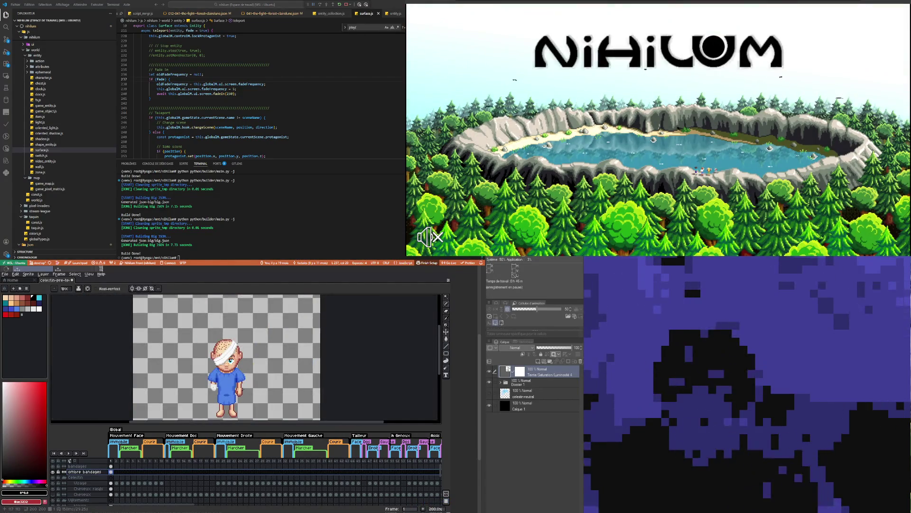
{"action": "scroll", "coordinate": [213, 386], "scroll_direction": "up", "scroll_amount": 5}
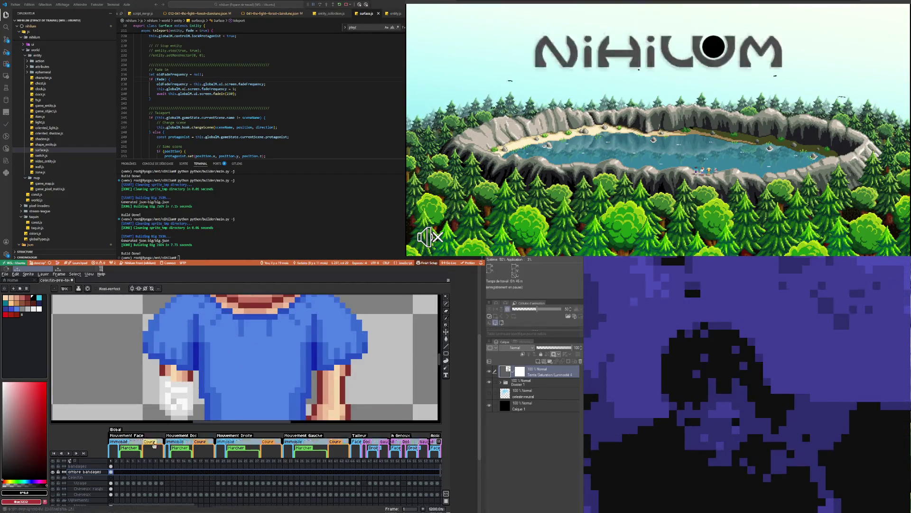
{"action": "scroll", "coordinate": [197, 384], "scroll_direction": "down", "scroll_amount": 5}
{"action": "scroll", "coordinate": [210, 351], "scroll_direction": "down", "scroll_amount": 1}
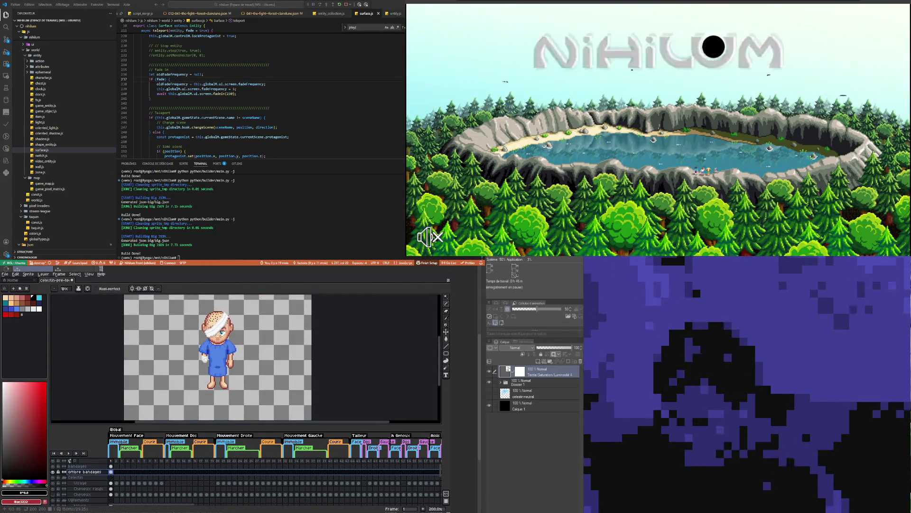
{"action": "scroll", "coordinate": [211, 404], "scroll_direction": "up", "scroll_amount": 3}
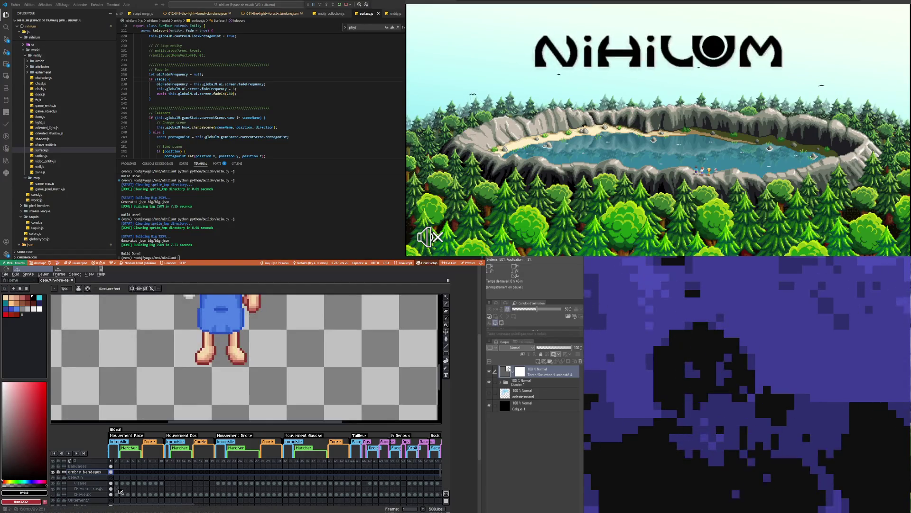
{"action": "scroll", "coordinate": [120, 491], "scroll_direction": "down", "scroll_amount": 2}
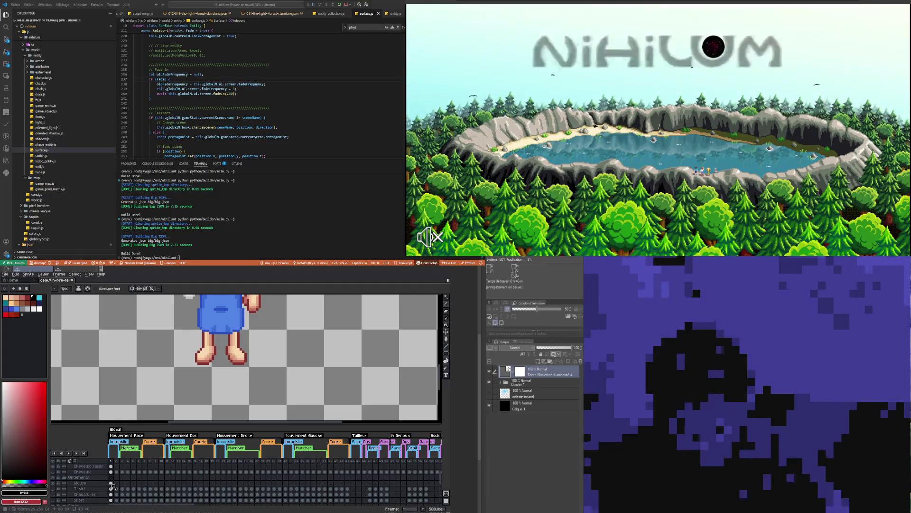
{"action": "right_click", "coordinate": [105, 483]}
{"action": "mouse_move", "coordinate": [125, 475]}
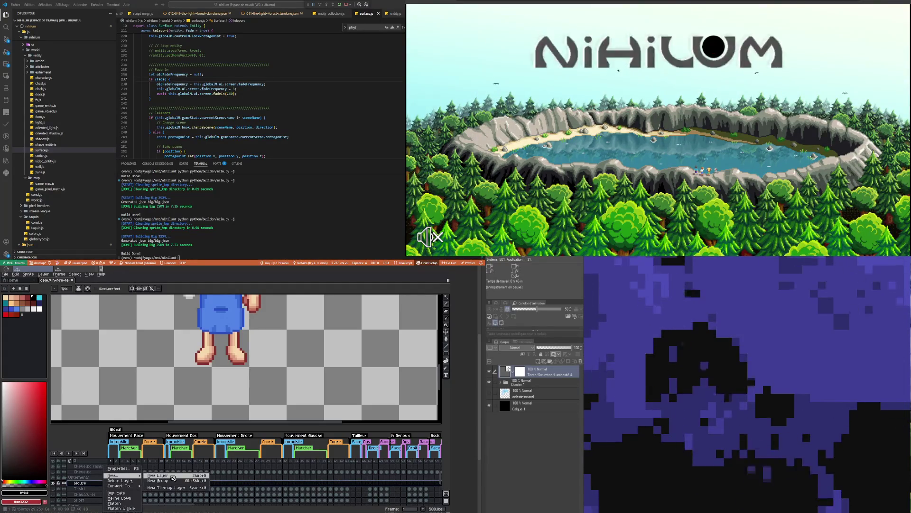
- Add a new layer above blouse and name it 'Chaussons'
{"action": "left_click", "coordinate": [173, 476]}
{"action": "double_click", "coordinate": [96, 483]}
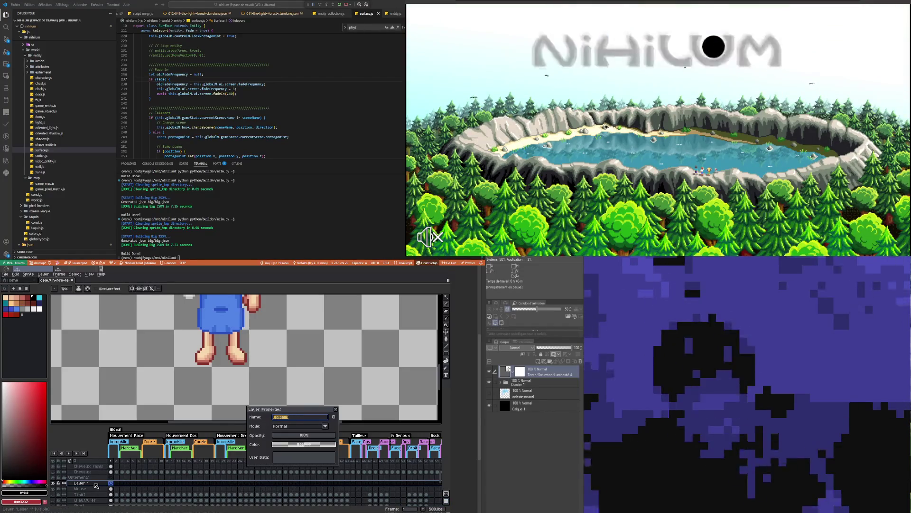
{"action": "type", "text": "Chaussons"}
{"action": "key", "text": "Return"}
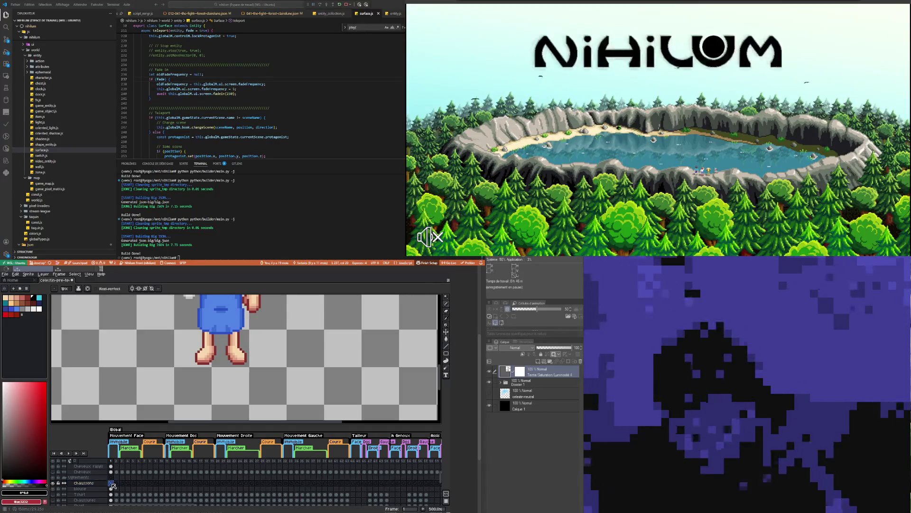
- Zoom to the feet, choose the Pencil and pick a dark blue-violet for the shoes
{"action": "scroll", "coordinate": [220, 354], "scroll_direction": "down", "scroll_amount": 1}
{"action": "scroll", "coordinate": [220, 354], "scroll_direction": "up", "scroll_amount": 1}
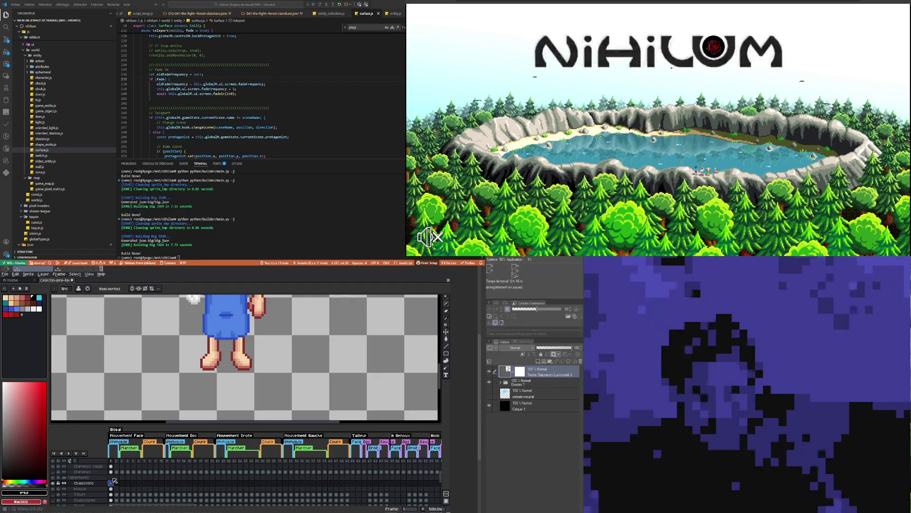
{"action": "scroll", "coordinate": [209, 365], "scroll_direction": "up", "scroll_amount": 1}
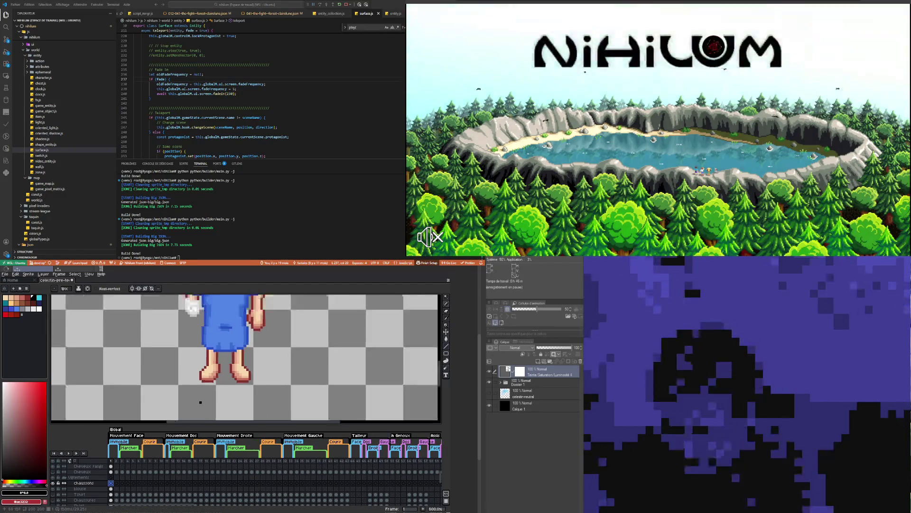
{"action": "left_click_drag", "start_coordinate": [237, 356], "coordinate": [221, 375]}
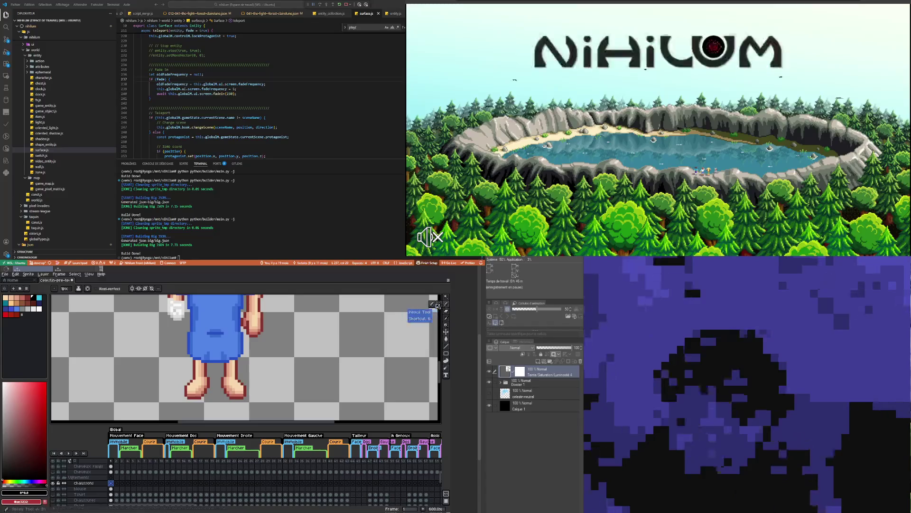
{"action": "left_click", "coordinate": [437, 304]}
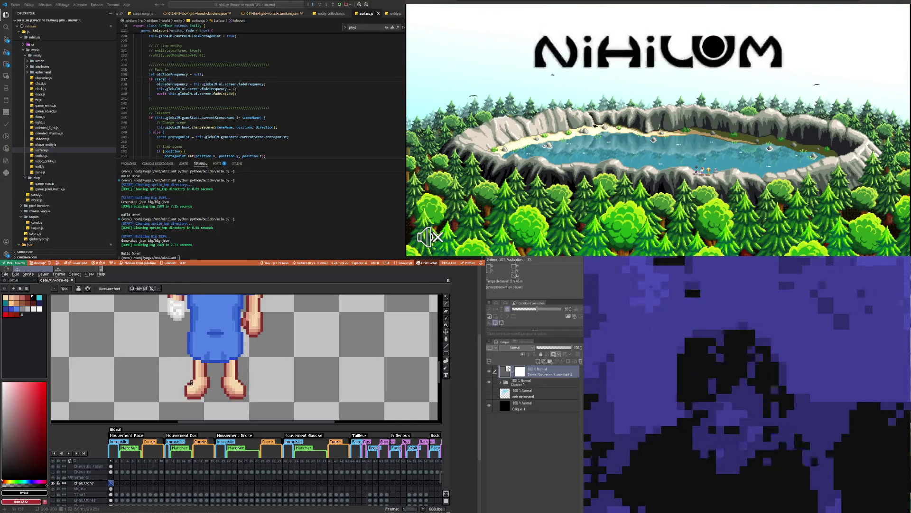
{"action": "left_click", "coordinate": [6, 311]}
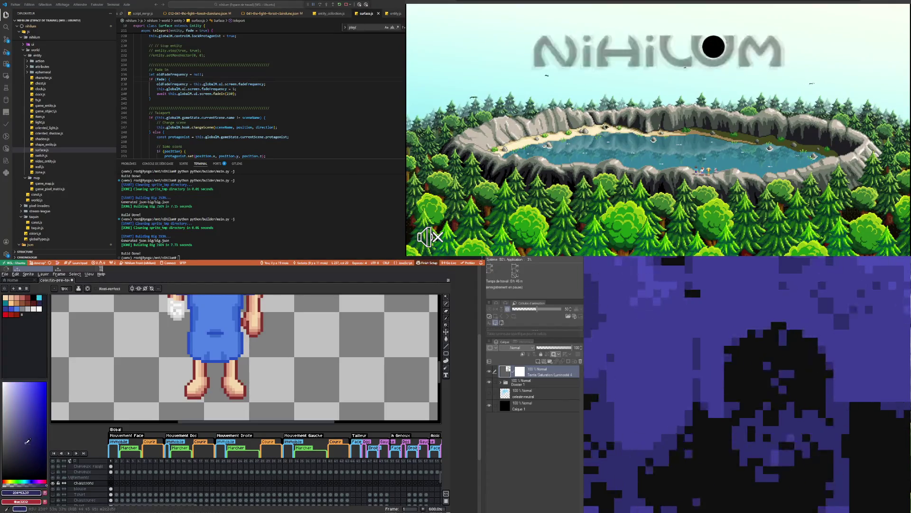
- Brighten the blue slightly and draw matching shoes on both feet with vertical symmetry, undoing stray strokes
{"action": "left_click_drag", "start_coordinate": [27, 441], "coordinate": [26, 438]}
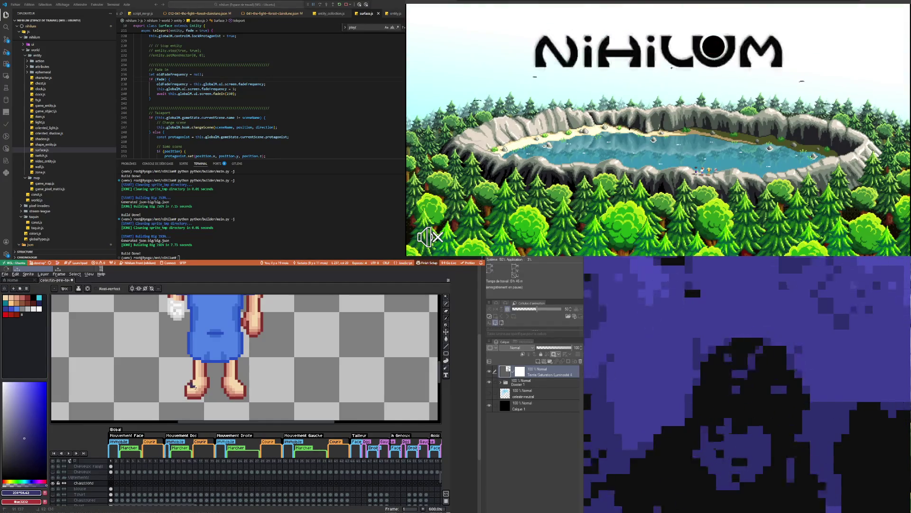
{"action": "key", "text": "ctrl+z"}
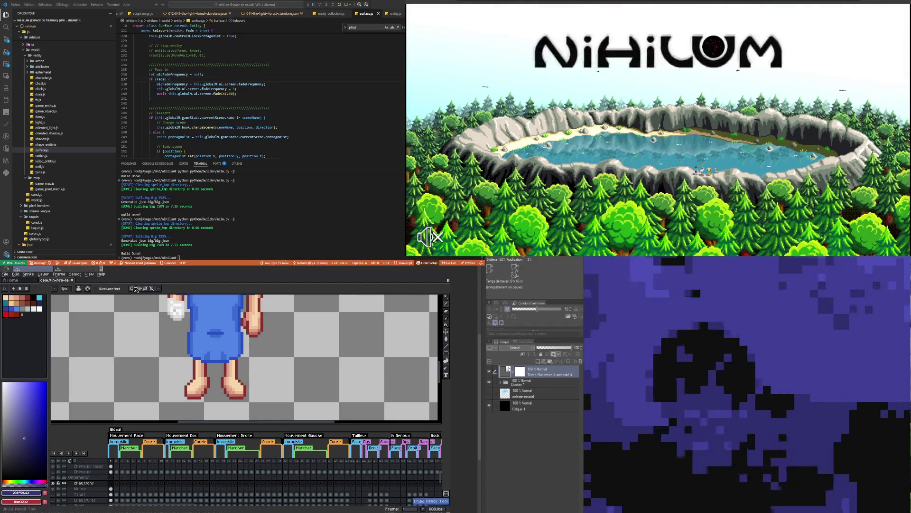
{"action": "left_click", "coordinate": [134, 289]}
{"action": "left_click_drag", "start_coordinate": [191, 386], "coordinate": [195, 386]}
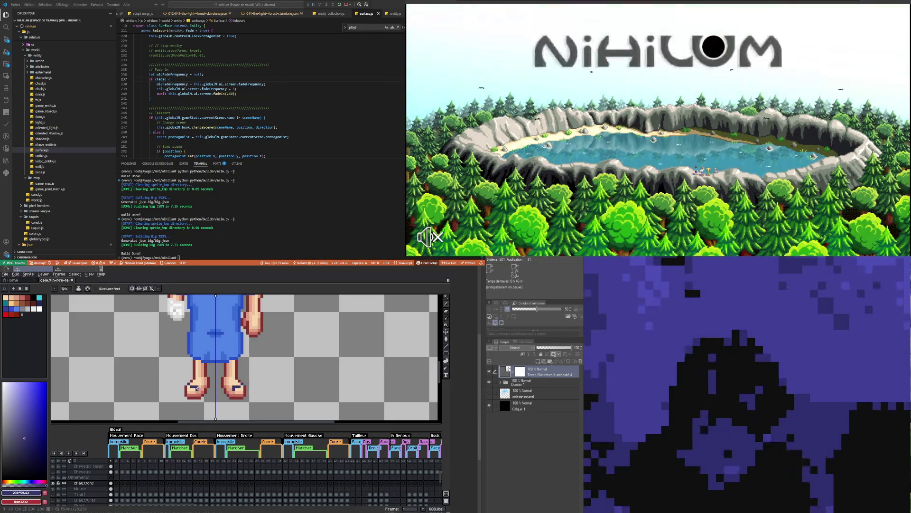
{"action": "key", "text": "v"}
{"action": "key", "text": "b"}
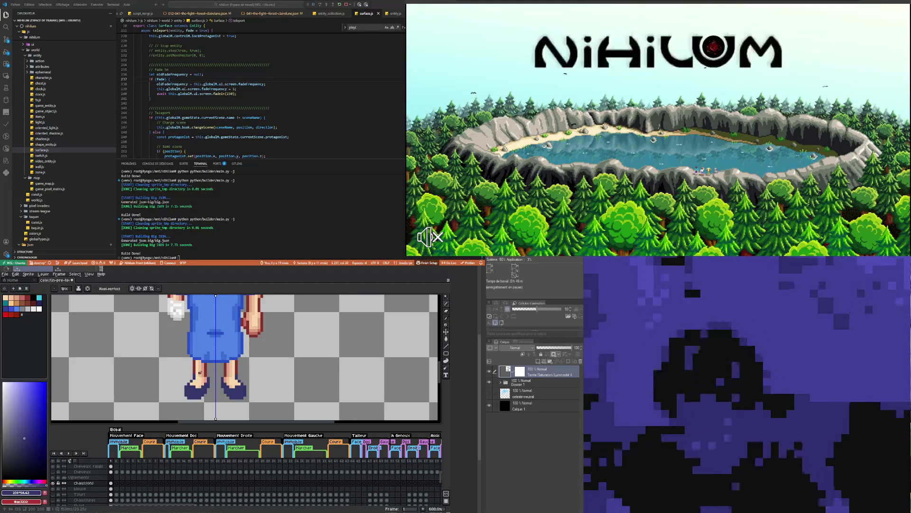
{"action": "key", "text": "ctrl+z"}
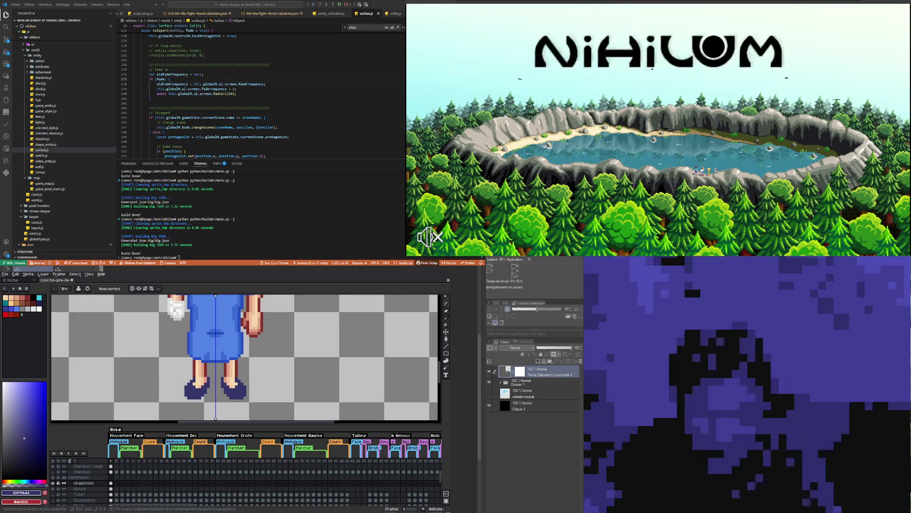
{"action": "scroll", "coordinate": [187, 356], "scroll_direction": "down", "scroll_amount": 2}
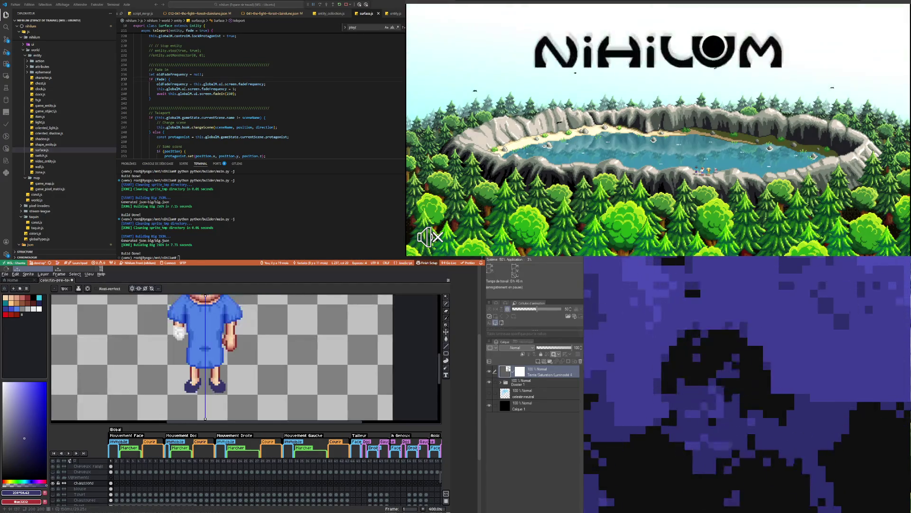
- Zoom in on the feet and sample the shoe's navy colour
{"action": "scroll", "coordinate": [187, 356], "scroll_direction": "down", "scroll_amount": 1}
{"action": "scroll", "coordinate": [197, 379], "scroll_direction": "up", "scroll_amount": 1}
{"action": "scroll", "coordinate": [197, 379], "scroll_direction": "up", "scroll_amount": 2}
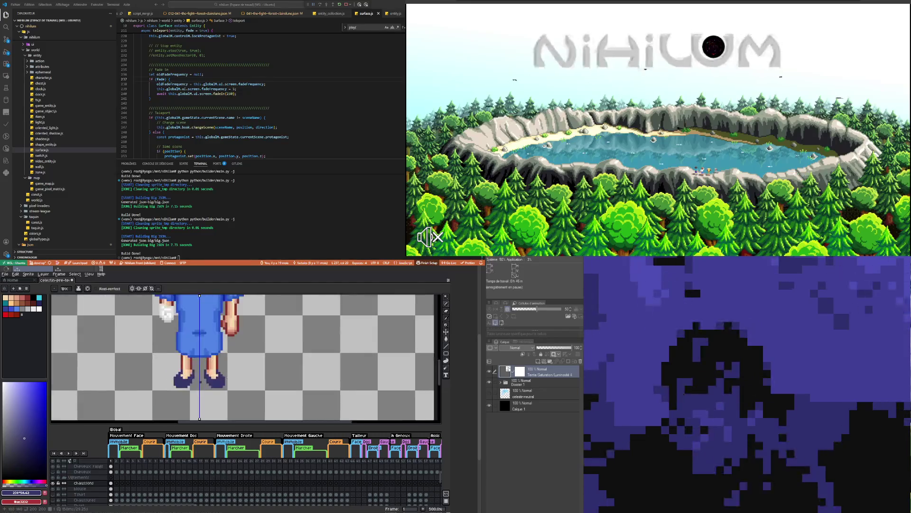
{"action": "scroll", "coordinate": [197, 380], "scroll_direction": "up", "scroll_amount": 2}
{"action": "scroll", "coordinate": [197, 380], "scroll_direction": "down", "scroll_amount": 2}
{"action": "scroll", "coordinate": [200, 363], "scroll_direction": "up", "scroll_amount": 1}
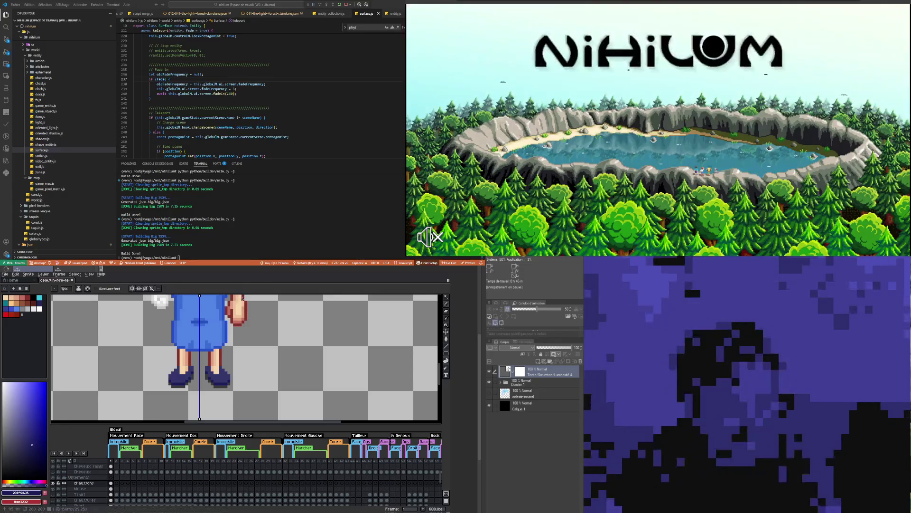
{"action": "left_click", "coordinate": [193, 376], "text": "alt"}
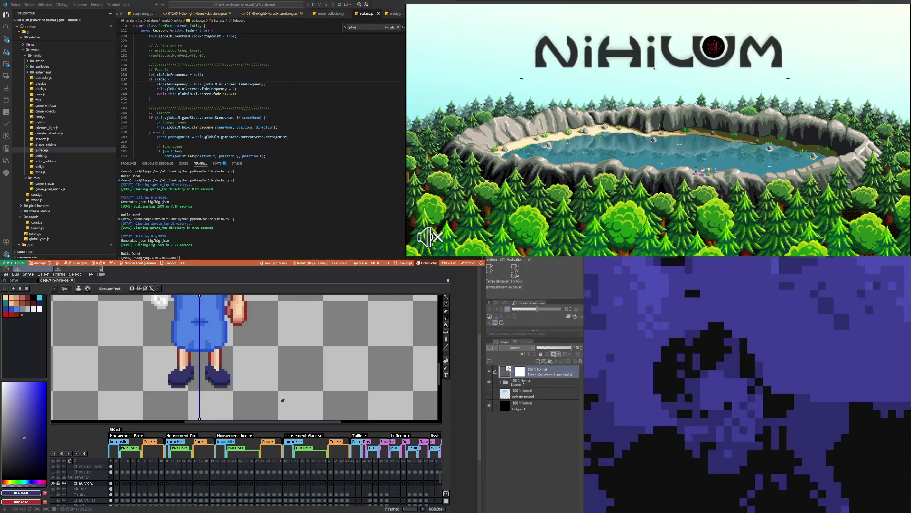
- Retouch the ankle pixels where the legs meet the shoes, lightening stray navy pixels
{"action": "scroll", "coordinate": [262, 394], "scroll_direction": "down", "scroll_amount": 5}
{"action": "scroll", "coordinate": [183, 382], "scroll_direction": "up", "scroll_amount": 2}
{"action": "scroll", "coordinate": [183, 383], "scroll_direction": "up", "scroll_amount": 3}
{"action": "scroll", "coordinate": [185, 377], "scroll_direction": "up", "scroll_amount": 3}
{"action": "scroll", "coordinate": [187, 372], "scroll_direction": "up", "scroll_amount": 3}
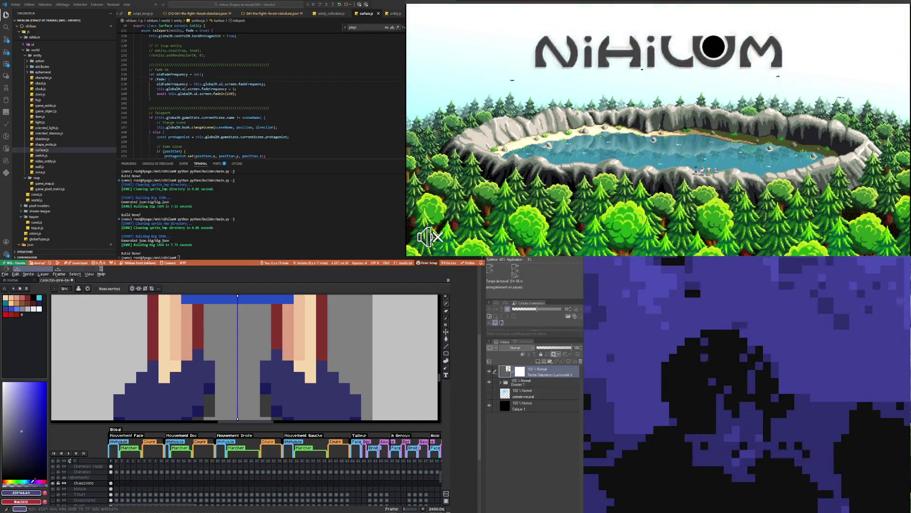
{"action": "left_click", "coordinate": [168, 378]}
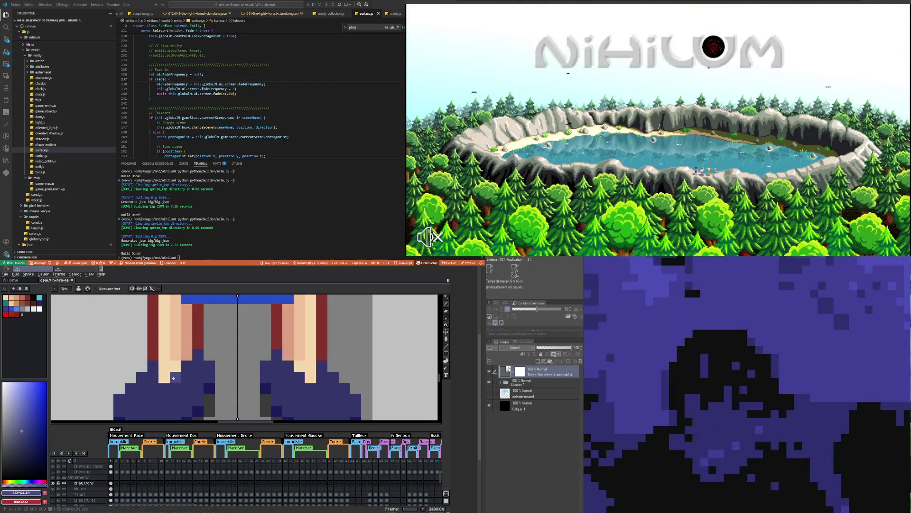
{"action": "left_click", "coordinate": [188, 366]}
{"action": "left_click", "coordinate": [165, 378]}
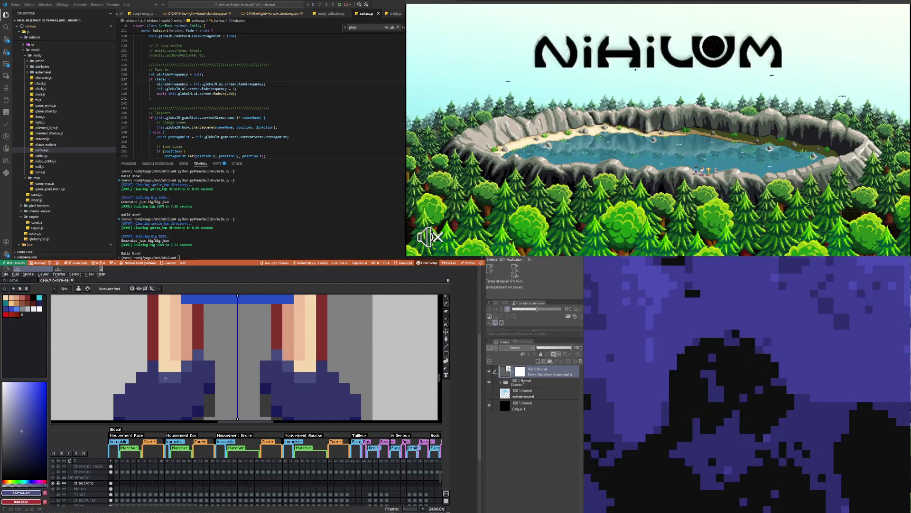
{"action": "scroll", "coordinate": [154, 368], "scroll_direction": "down", "scroll_amount": 6}
{"action": "scroll", "coordinate": [172, 371], "scroll_direction": "up", "scroll_amount": 5}
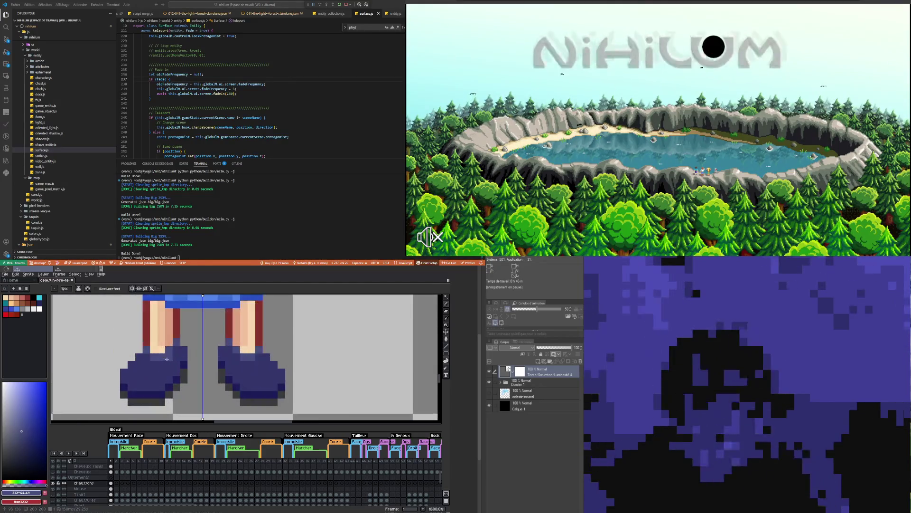
- Pick a slightly darker navy, then sample the shoe's dark blue from the canvas
{"action": "left_click", "coordinate": [22, 427]}
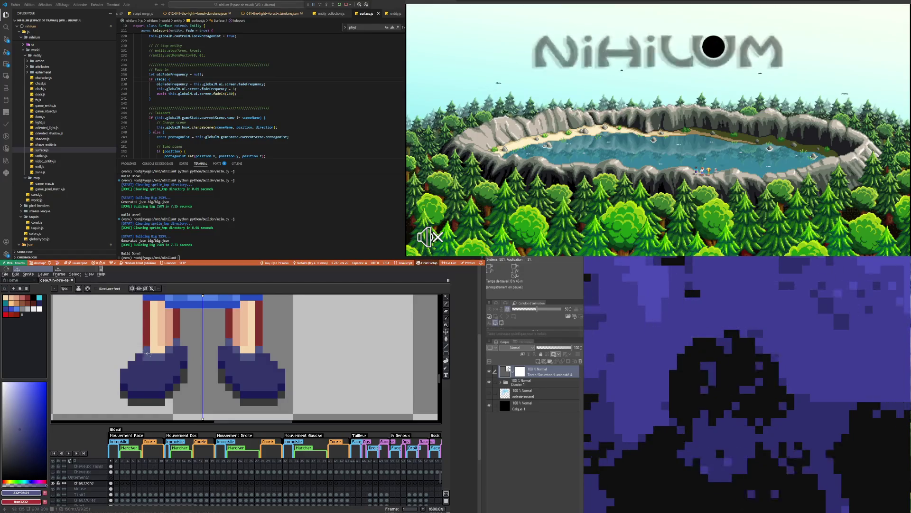
{"action": "scroll", "coordinate": [166, 363], "scroll_direction": "down", "scroll_amount": 3}
{"action": "scroll", "coordinate": [172, 364], "scroll_direction": "down", "scroll_amount": 2}
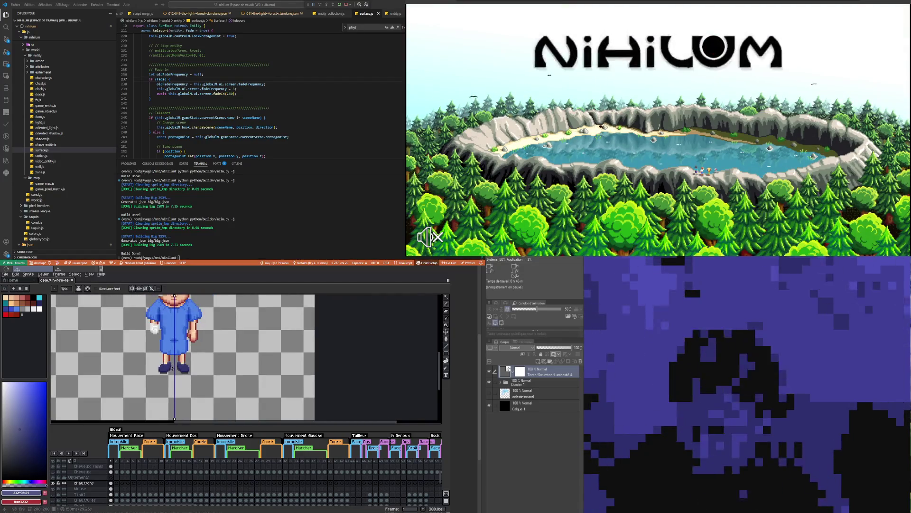
{"action": "scroll", "coordinate": [154, 377], "scroll_direction": "up", "scroll_amount": 3}
{"action": "scroll", "coordinate": [154, 377], "scroll_direction": "up", "scroll_amount": 4}
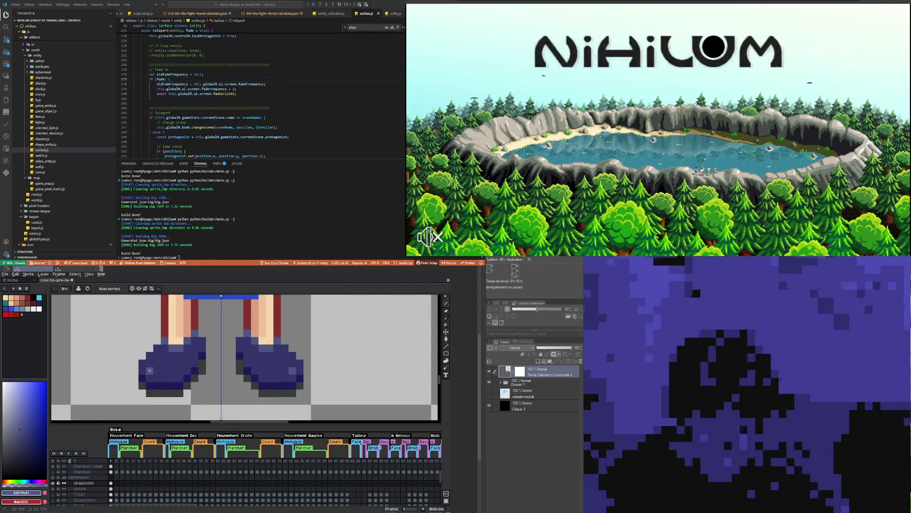
{"action": "scroll", "coordinate": [158, 371], "scroll_direction": "down", "scroll_amount": 5}
{"action": "scroll", "coordinate": [197, 384], "scroll_direction": "up", "scroll_amount": 2}
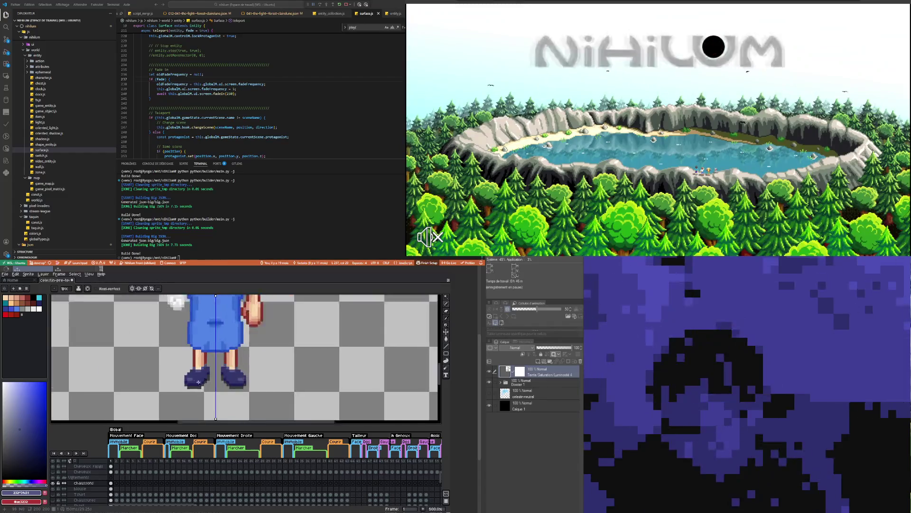
{"action": "scroll", "coordinate": [196, 378], "scroll_direction": "up", "scroll_amount": 2}
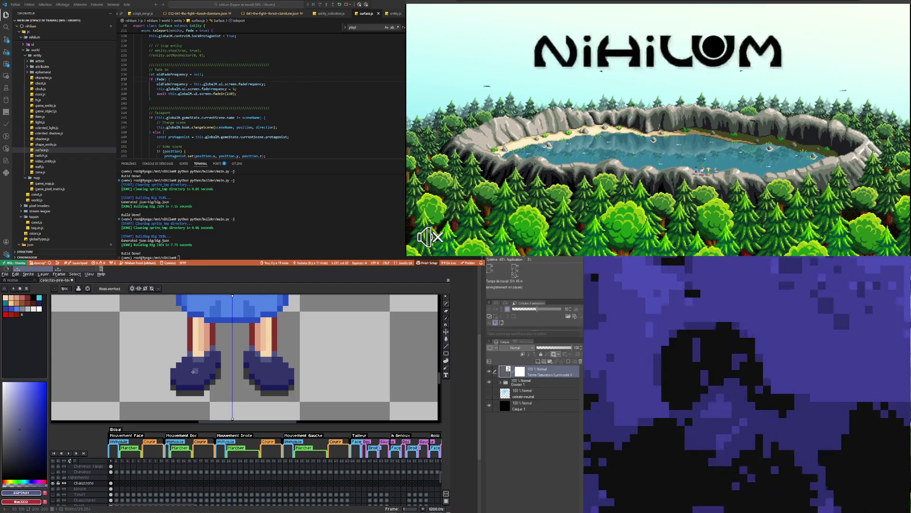
{"action": "key", "text": "i"}
{"action": "left_click", "coordinate": [187, 372]}
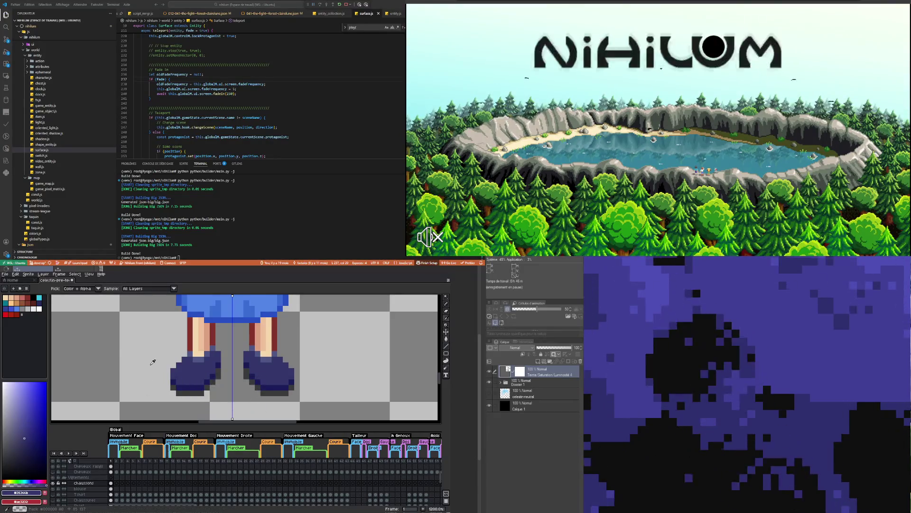
- With the Pencil active, choose and fine-tune a new dark blue-violet, then inspect the feet
{"action": "key", "text": "b"}
{"action": "left_click", "coordinate": [27, 439]}
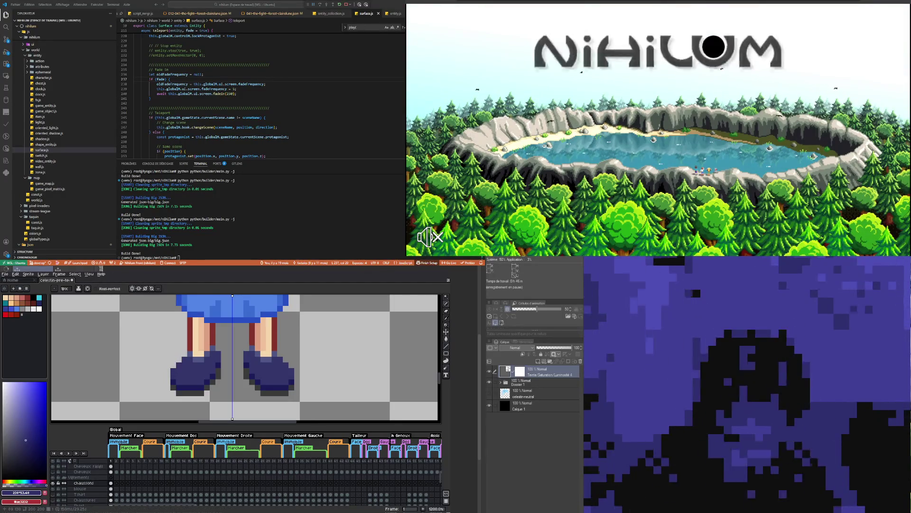
{"action": "left_click", "coordinate": [26, 441]}
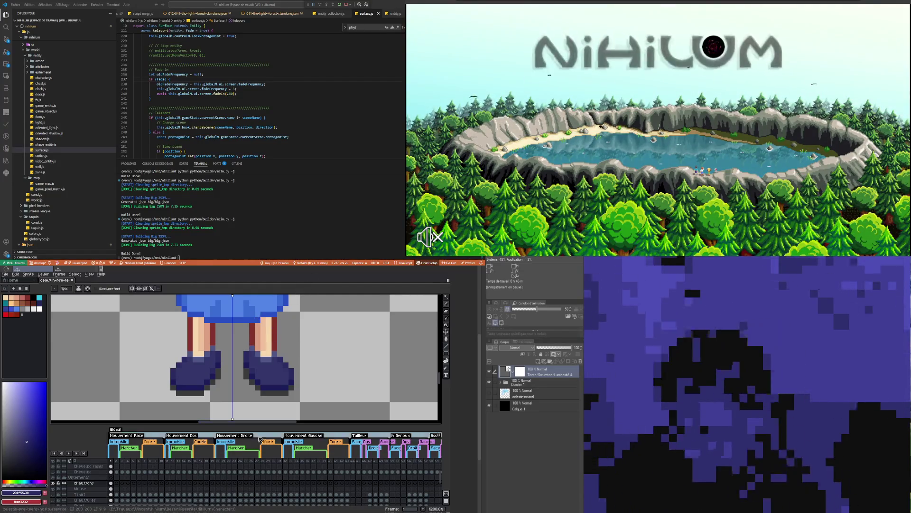
{"action": "scroll", "coordinate": [229, 404], "scroll_direction": "down", "scroll_amount": 4}
{"action": "scroll", "coordinate": [161, 355], "scroll_direction": "down", "scroll_amount": 2}
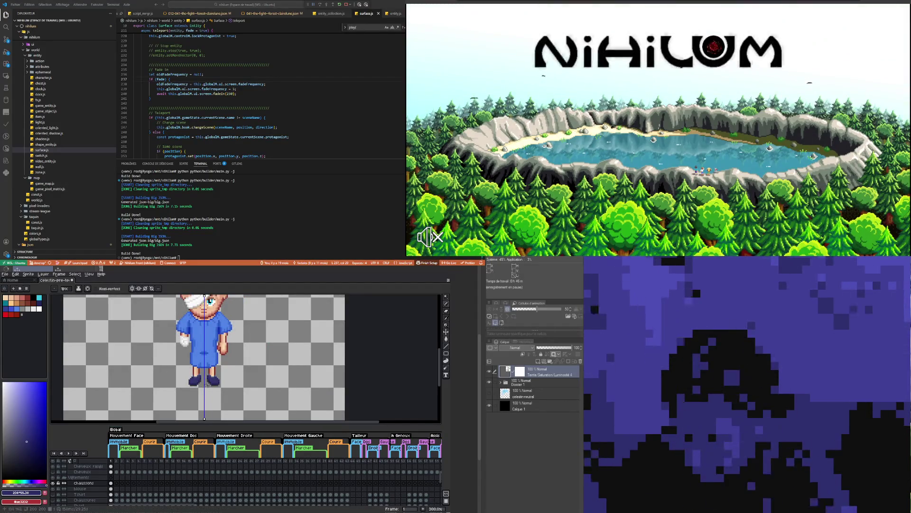
{"action": "scroll", "coordinate": [205, 384], "scroll_direction": "down", "scroll_amount": 1}
{"action": "scroll", "coordinate": [204, 382], "scroll_direction": "up", "scroll_amount": 4}
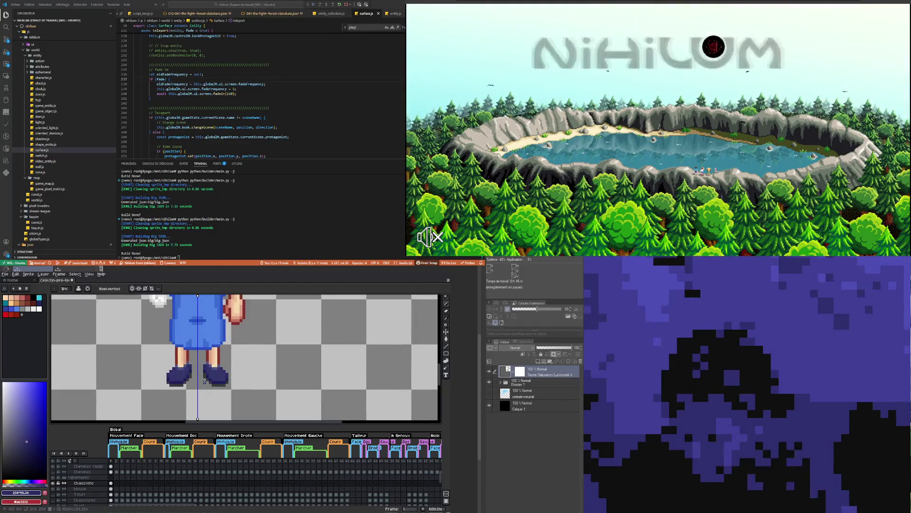
{"action": "scroll", "coordinate": [204, 382], "scroll_direction": "down", "scroll_amount": 3}
{"action": "scroll", "coordinate": [200, 374], "scroll_direction": "down", "scroll_amount": 1}
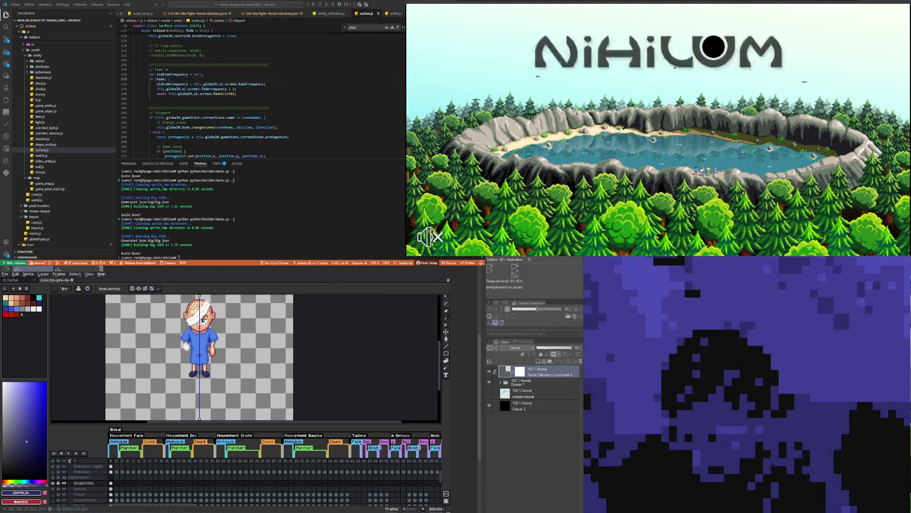
{"action": "scroll", "coordinate": [202, 379], "scroll_direction": "up", "scroll_amount": 1}
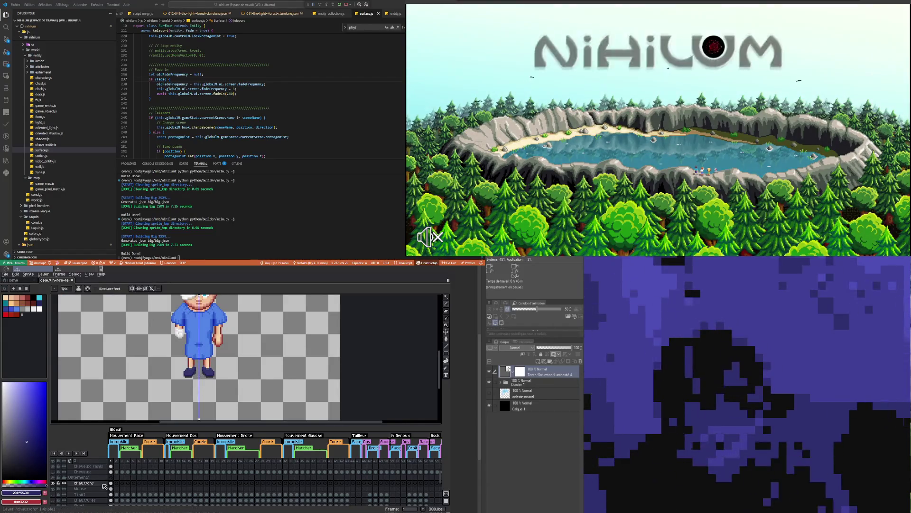
- On the Chaussons layer, set the Hue/Saturation hue to -20 and lightness to 6
{"action": "double_click", "coordinate": [84, 482]}
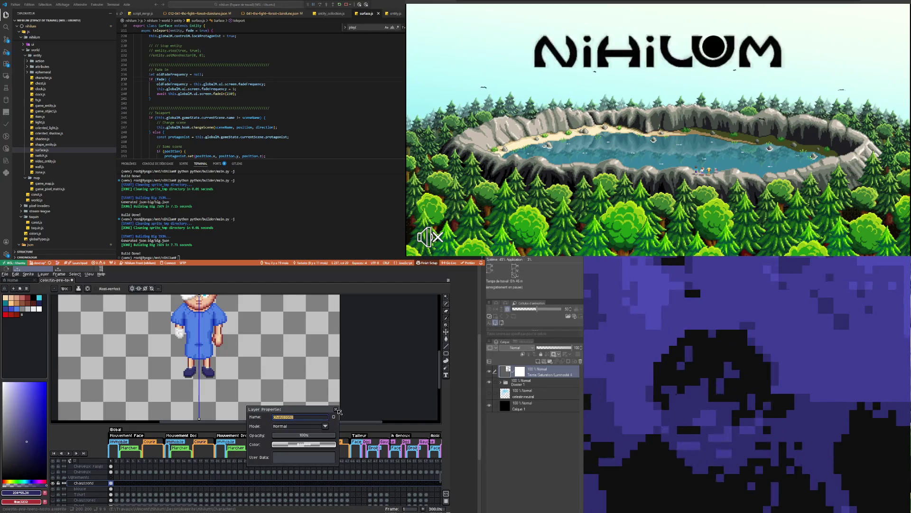
{"action": "key", "text": "Return"}
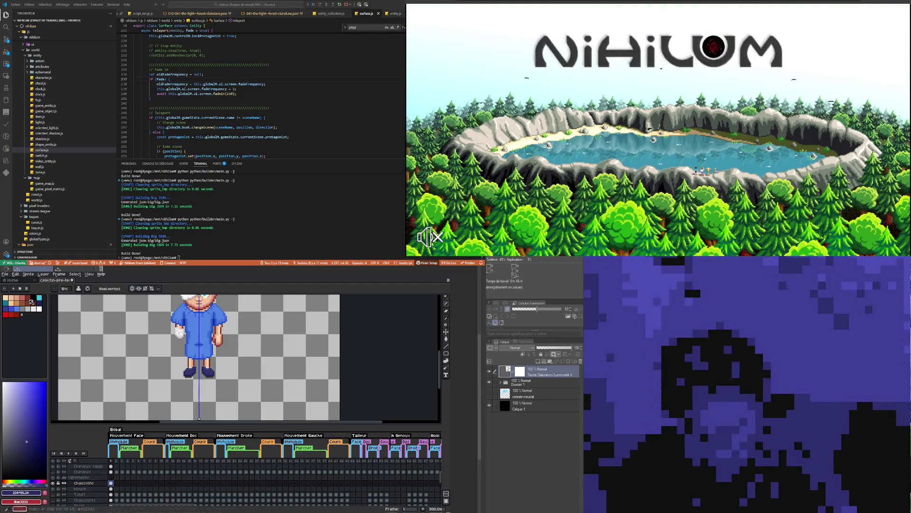
{"action": "left_click", "coordinate": [8, 276]}
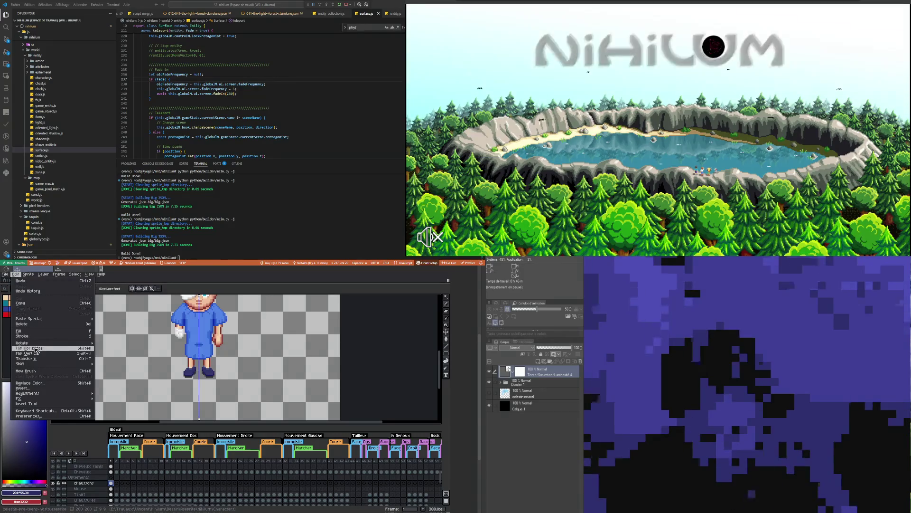
{"action": "mouse_move", "coordinate": [28, 393]}
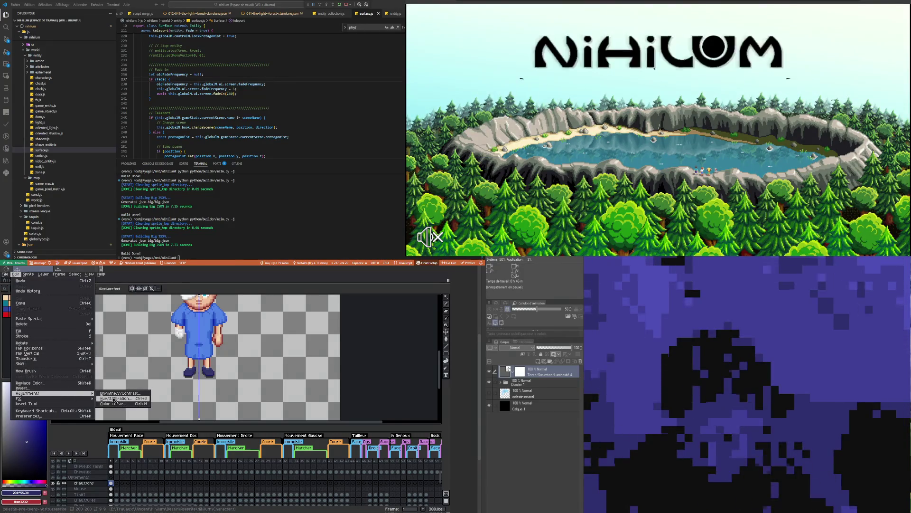
{"action": "left_click", "coordinate": [114, 400]}
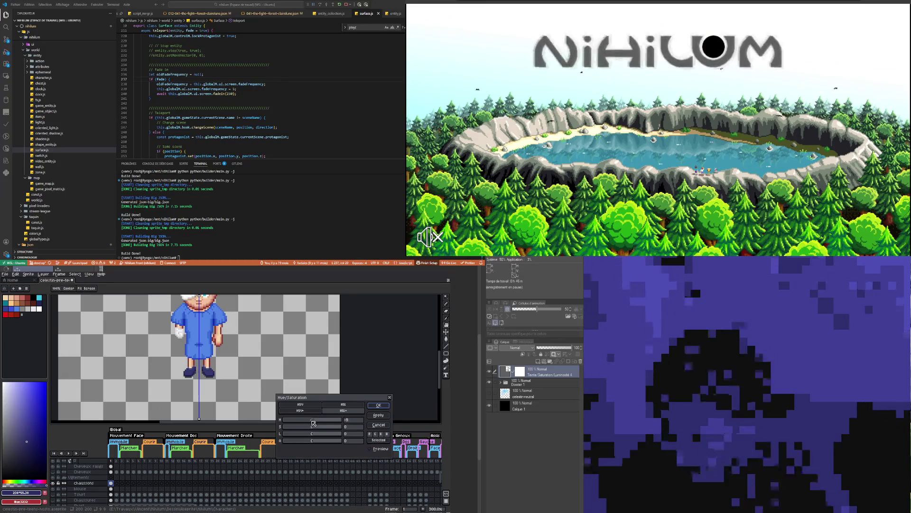
{"action": "mouse_move", "coordinate": [323, 422]}
{"action": "left_mouse_down"}
{"action": "mouse_move", "coordinate": [313, 423]}
{"action": "mouse_move", "coordinate": [319, 427]}
{"action": "left_mouse_up"}
{"action": "left_click", "coordinate": [316, 427]}
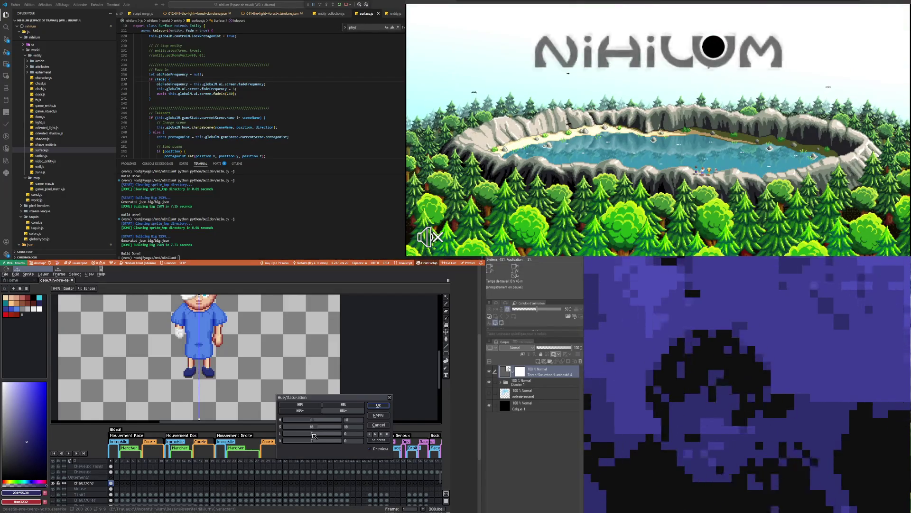
{"action": "left_click_drag", "start_coordinate": [313, 436], "coordinate": [316, 436]}
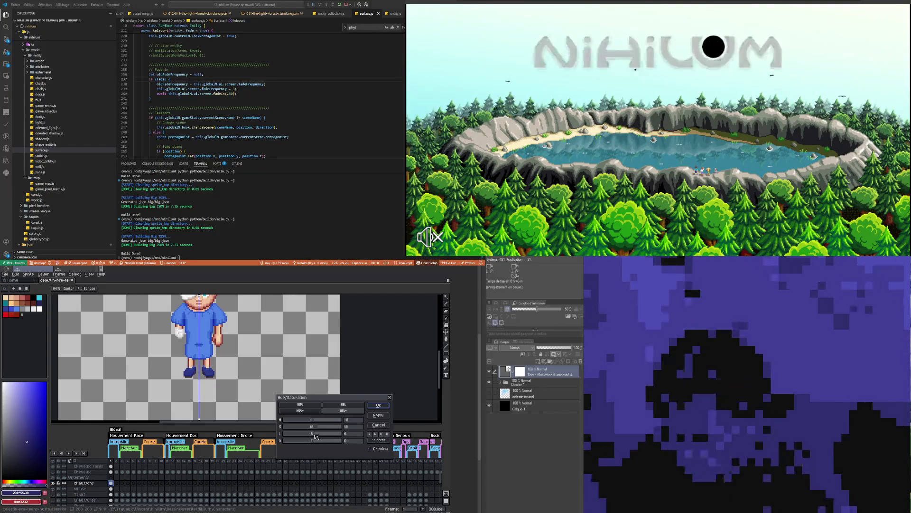
- Reset the alpha value to 0 and apply the hue/saturation change to the shoes
{"action": "scroll", "coordinate": [318, 436], "scroll_direction": "down", "scroll_amount": 2}
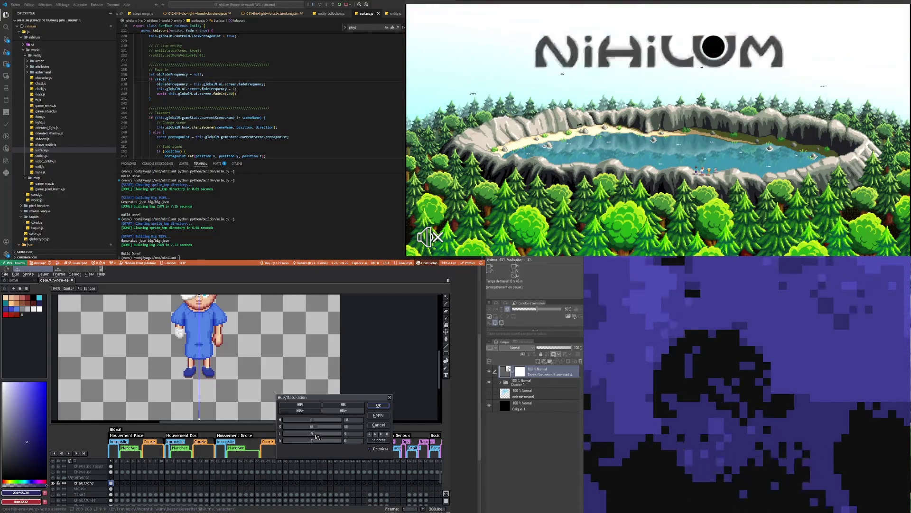
{"action": "scroll", "coordinate": [183, 360], "scroll_direction": "down", "scroll_amount": 1}
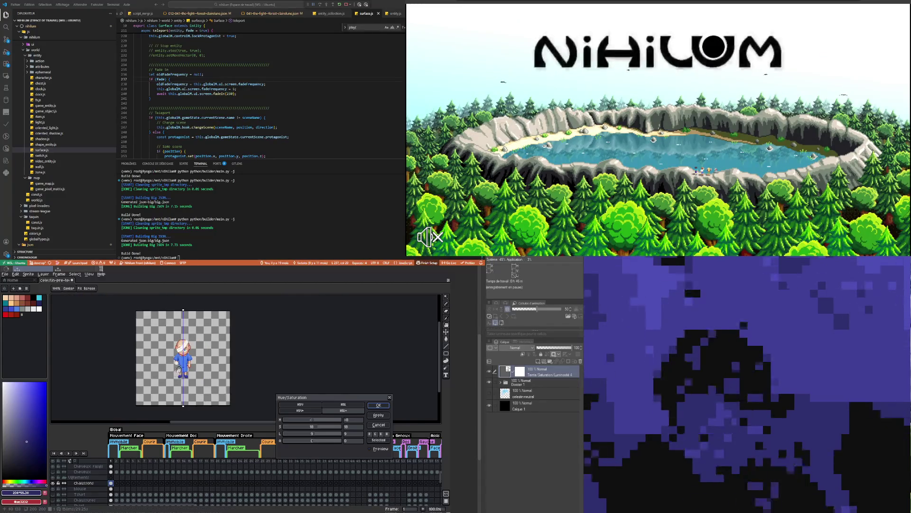
{"action": "scroll", "coordinate": [184, 365], "scroll_direction": "up", "scroll_amount": 1}
{"action": "scroll", "coordinate": [184, 369], "scroll_direction": "up", "scroll_amount": 1}
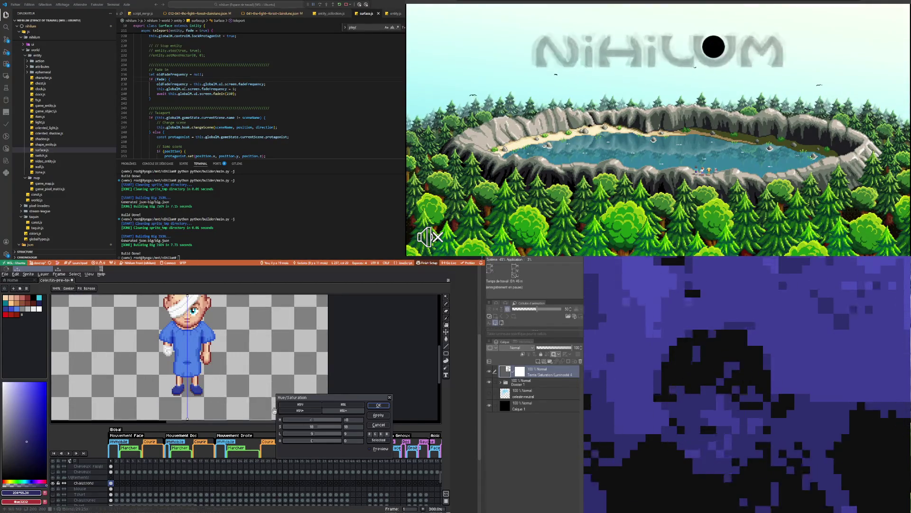
{"action": "scroll", "coordinate": [316, 443], "scroll_direction": "down", "scroll_amount": 1}
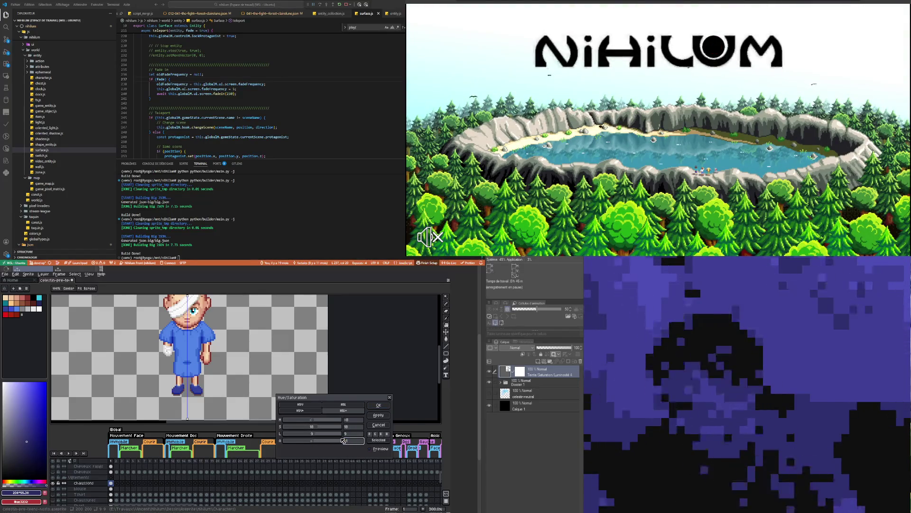
{"action": "double_click", "coordinate": [346, 440]}
{"action": "type", "text": "0"}
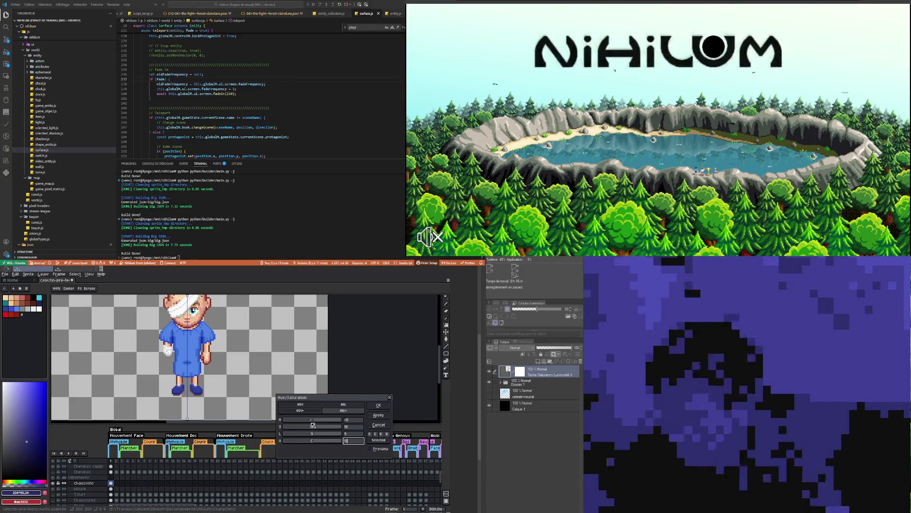
{"action": "scroll", "coordinate": [312, 422], "scroll_direction": "down", "scroll_amount": 3}
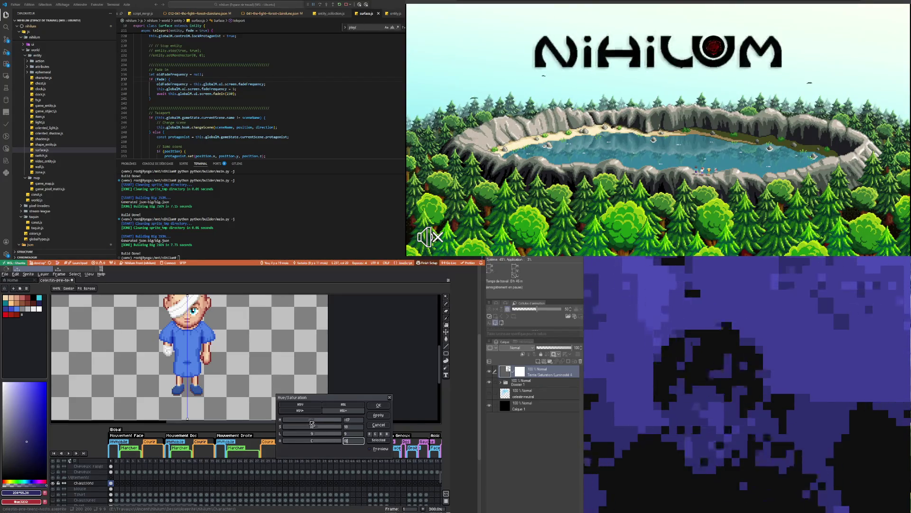
{"action": "scroll", "coordinate": [312, 423], "scroll_direction": "up", "scroll_amount": 3}
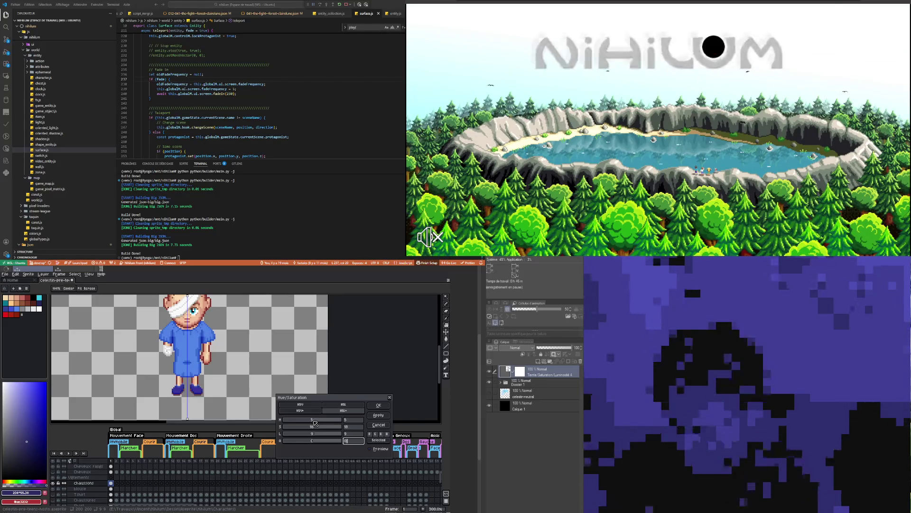
{"action": "scroll", "coordinate": [313, 423], "scroll_direction": "down", "scroll_amount": 3}
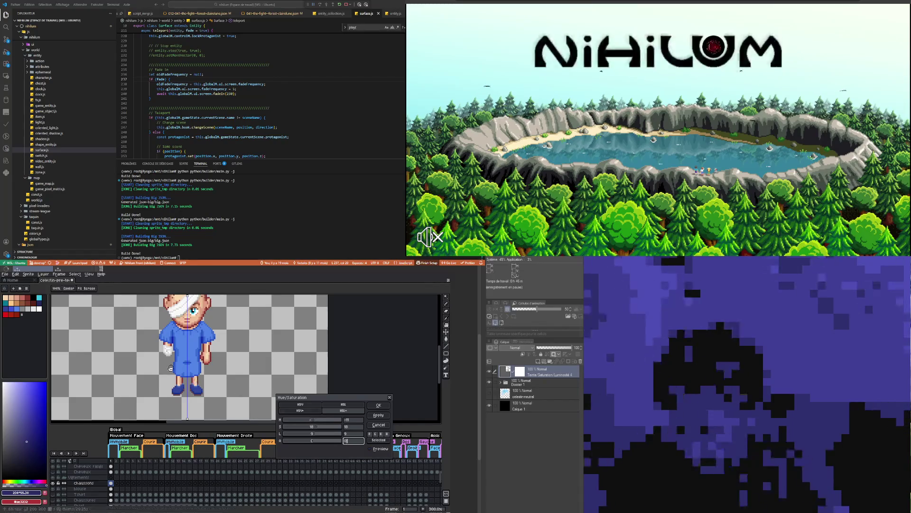
{"action": "scroll", "coordinate": [320, 372], "scroll_direction": "down", "scroll_amount": 1}
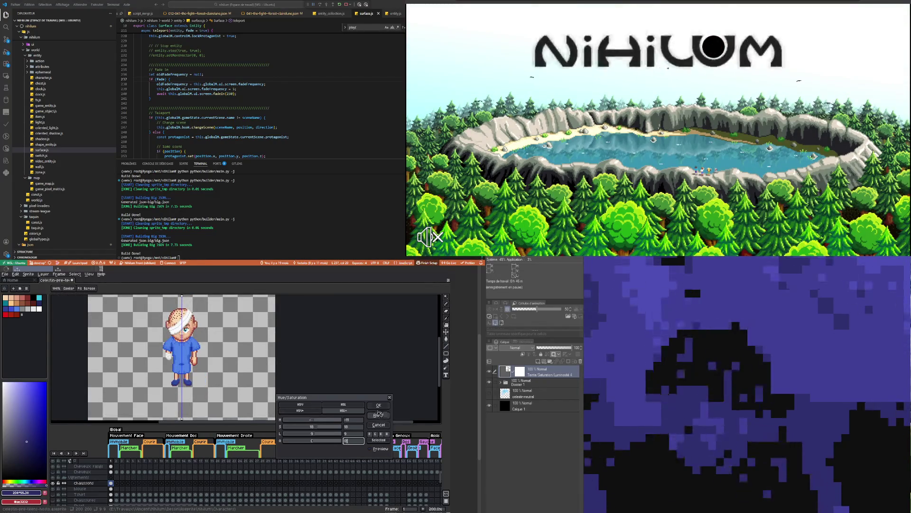
{"action": "left_click", "coordinate": [378, 406]}
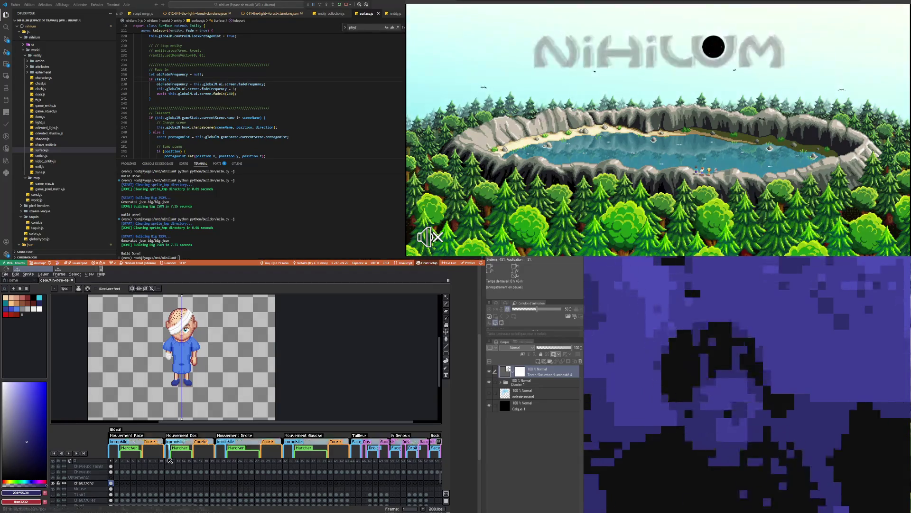
- Make the blouse layer active and open the Edit menu
{"action": "left_click", "coordinate": [111, 488]}
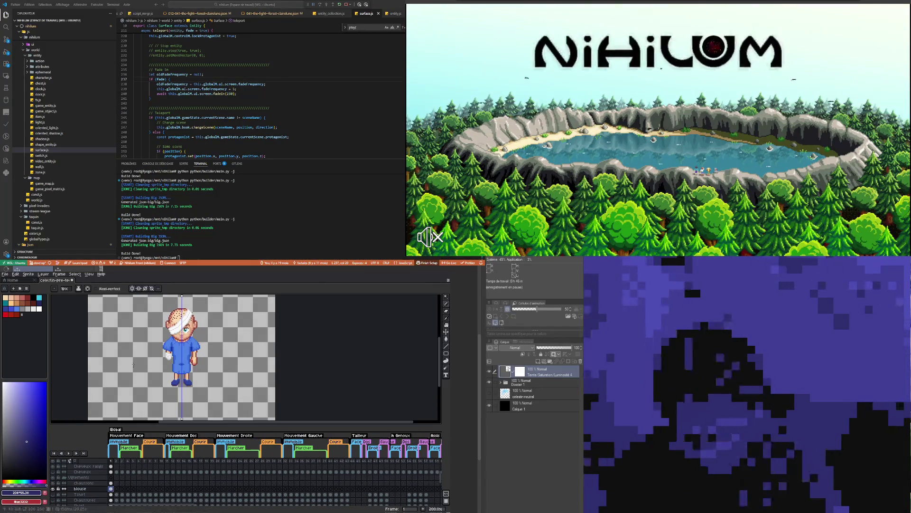
{"action": "left_click", "coordinate": [16, 274]}
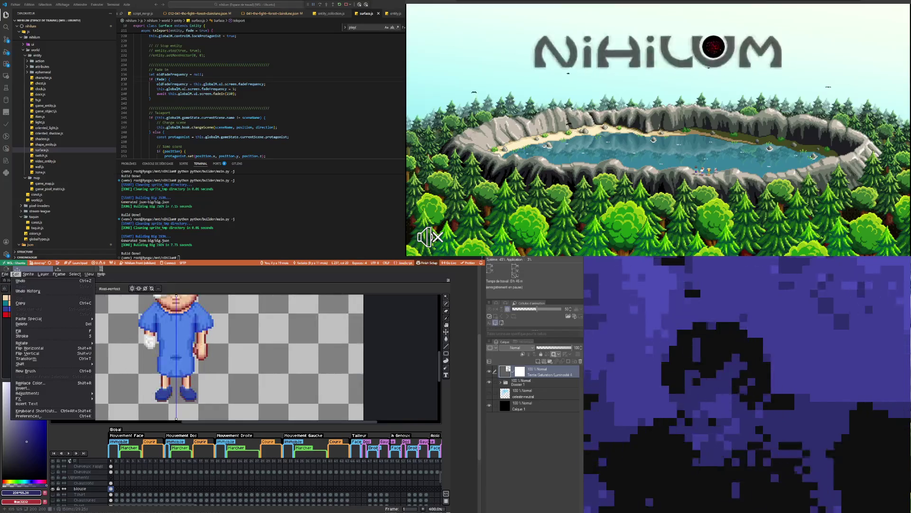
- Sample the shoes' blue (#4a6ab6) from the canvas as the drawing colour
{"action": "scroll", "coordinate": [193, 399], "scroll_direction": "up", "scroll_amount": 3}
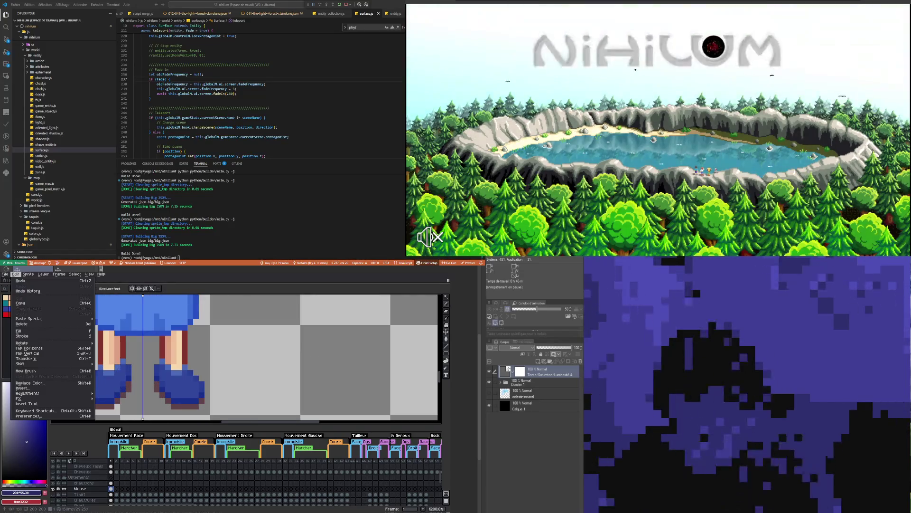
{"action": "key", "text": "Escape"}
{"action": "key", "text": "i"}
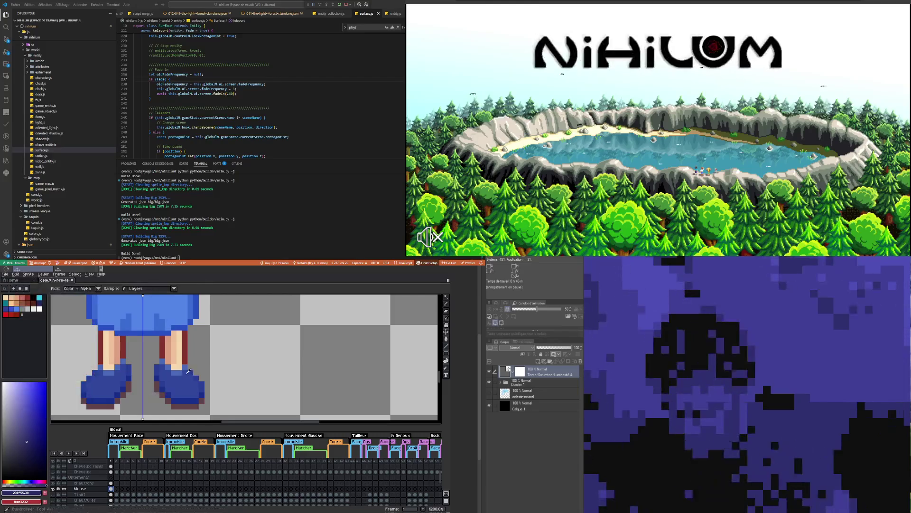
{"action": "left_click", "coordinate": [180, 369], "text": "alt"}
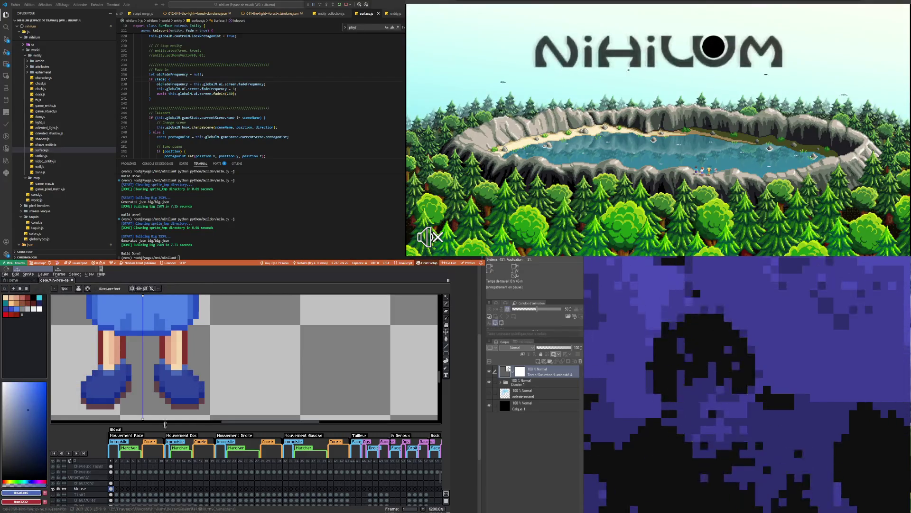
- Switch to the Chaussons layer, back to blouse, and unhide the Chaussures layer
{"action": "left_click", "coordinate": [83, 483]}
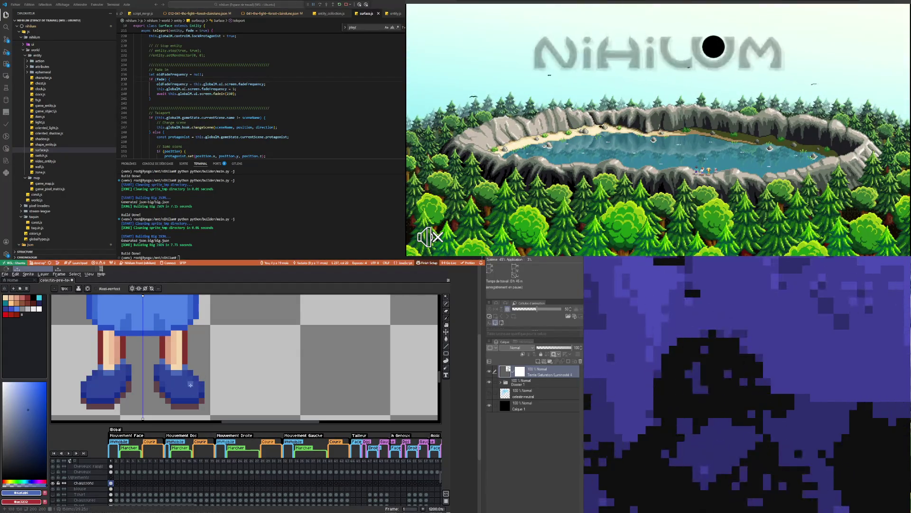
{"action": "scroll", "coordinate": [190, 387], "scroll_direction": "down", "scroll_amount": 3}
{"action": "scroll", "coordinate": [190, 386], "scroll_direction": "down", "scroll_amount": 1}
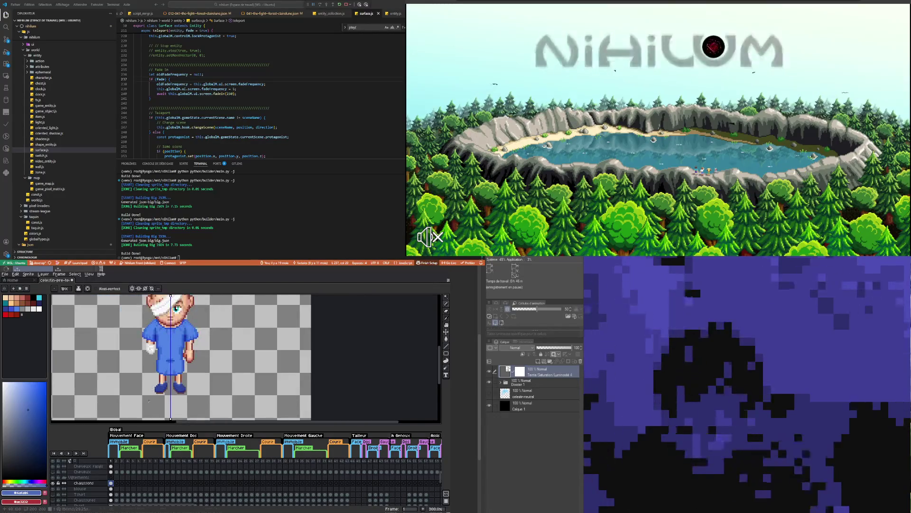
{"action": "left_click", "coordinate": [102, 489]}
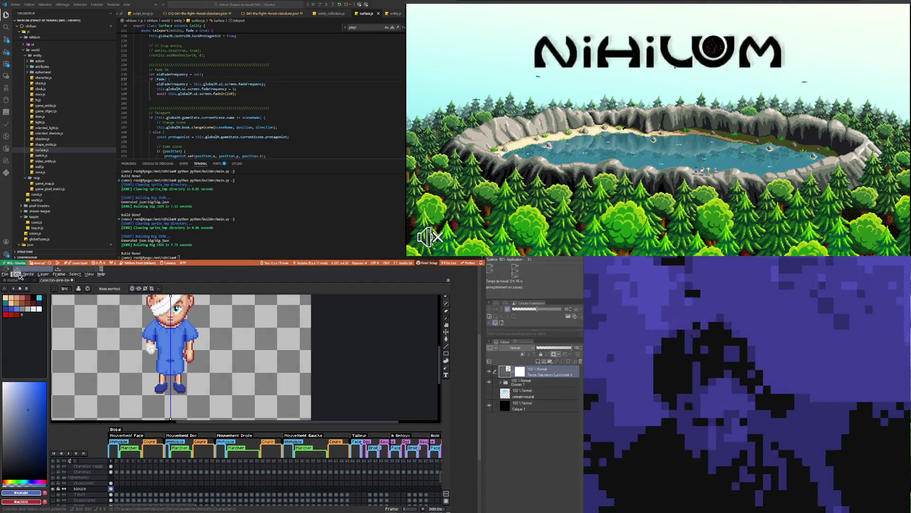
{"action": "scroll", "coordinate": [151, 369], "scroll_direction": "up", "scroll_amount": 3}
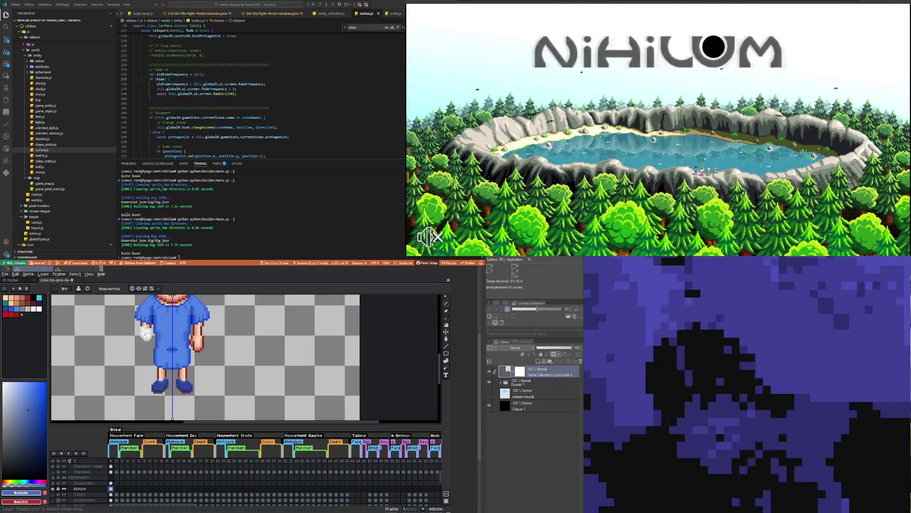
{"action": "left_click", "coordinate": [54, 500]}
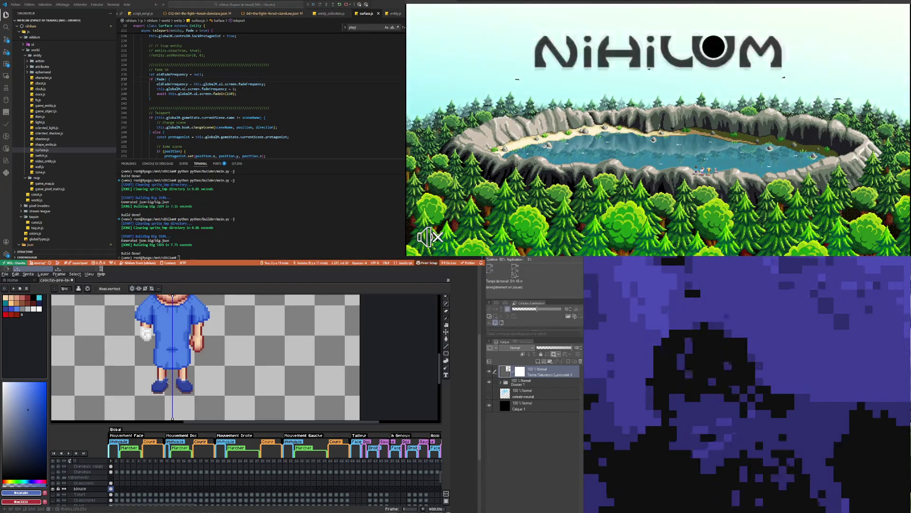
- Select the blouse layer's frame-1 cel and open the Edit > Adjustments list
{"action": "scroll", "coordinate": [172, 379], "scroll_direction": "up", "scroll_amount": 1}
{"action": "scroll", "coordinate": [169, 384], "scroll_direction": "up", "scroll_amount": 1}
{"action": "scroll", "coordinate": [165, 388], "scroll_direction": "up", "scroll_amount": 1}
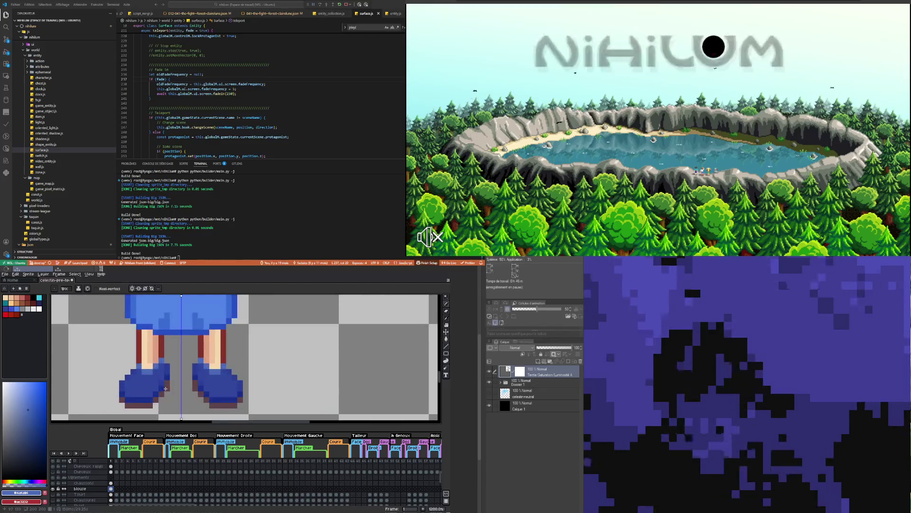
{"action": "key", "text": "i"}
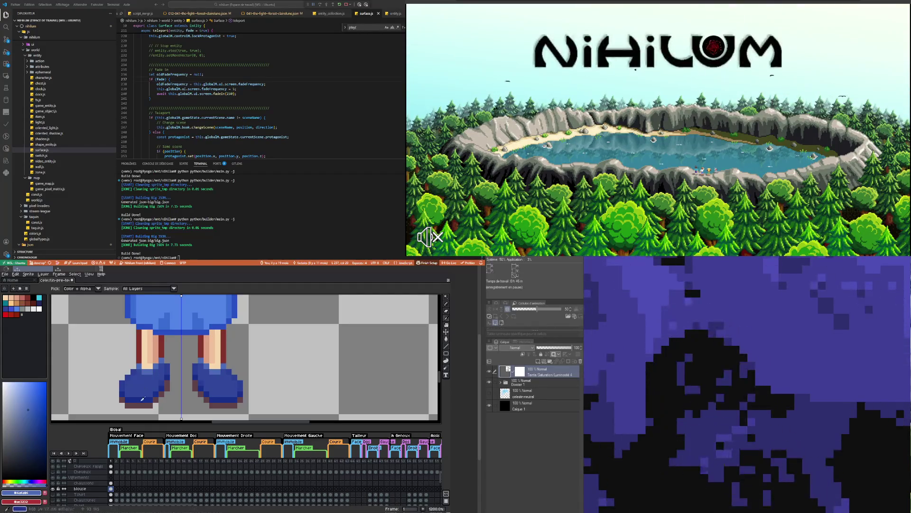
{"action": "left_click", "coordinate": [92, 492]}
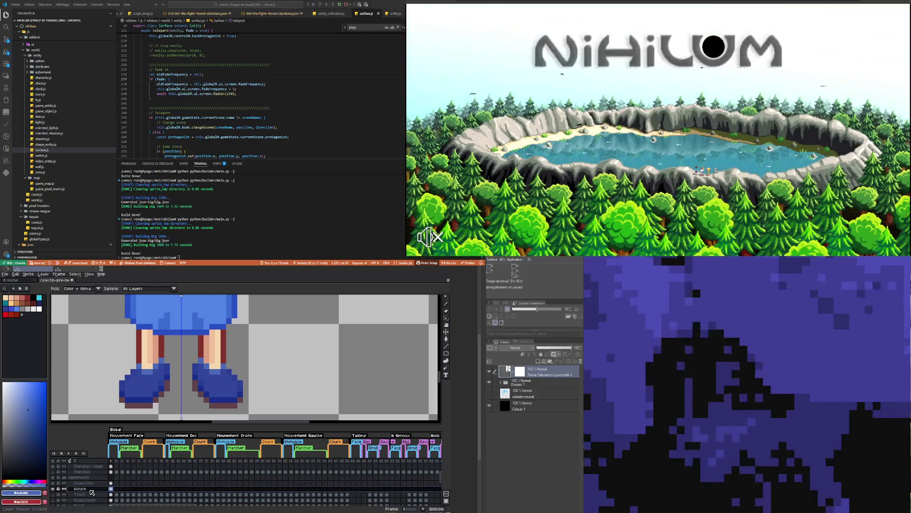
{"action": "left_click", "coordinate": [114, 489]}
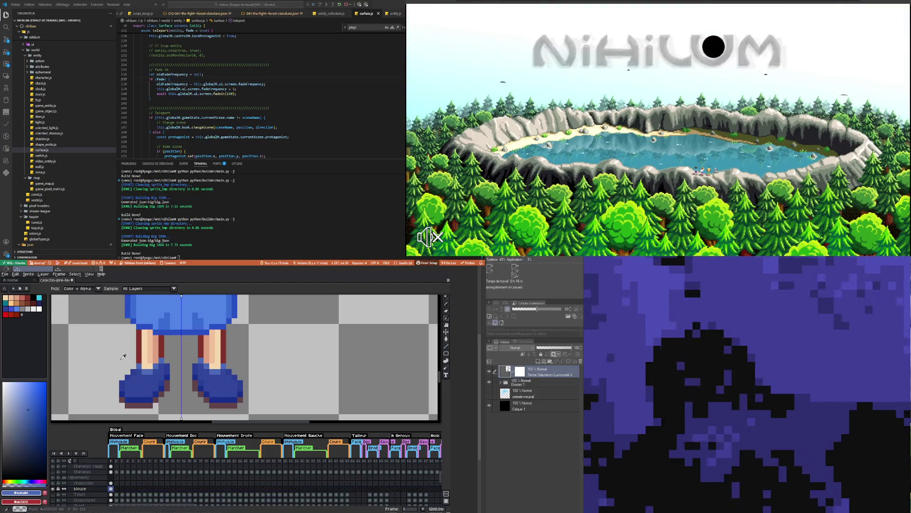
{"action": "scroll", "coordinate": [110, 349], "scroll_direction": "down", "scroll_amount": 4}
{"action": "scroll", "coordinate": [111, 349], "scroll_direction": "down", "scroll_amount": 3}
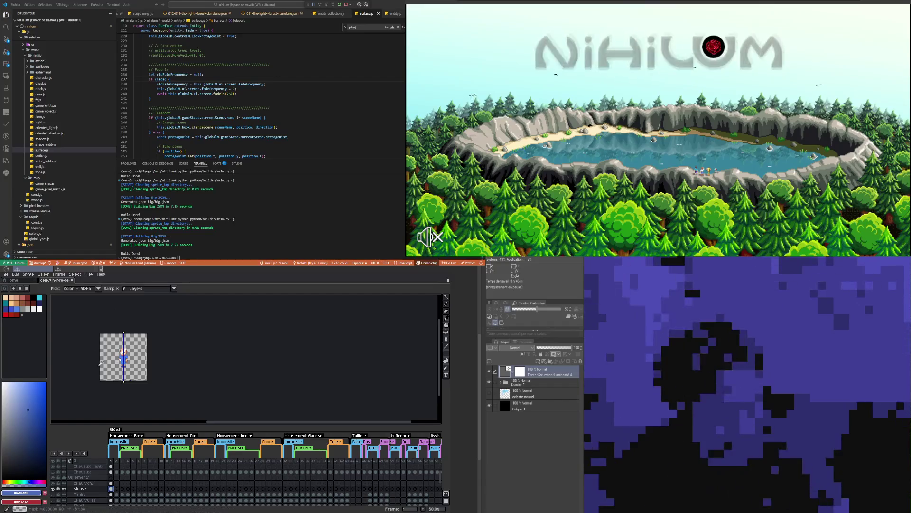
{"action": "left_click", "coordinate": [15, 274]}
{"action": "mouse_move", "coordinate": [43, 393]}
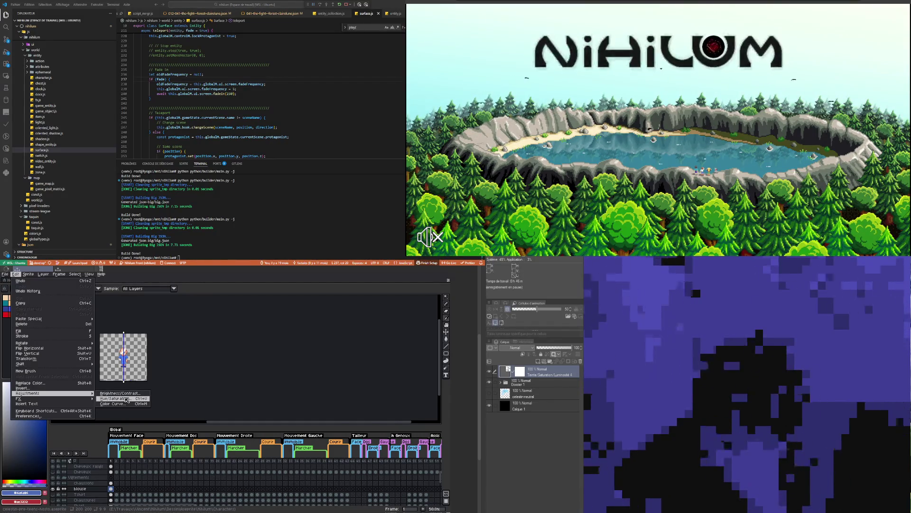
- In Hue/Saturation for the blouse, nudge the hue and raise saturation slightly
{"action": "left_click", "coordinate": [127, 400]}
{"action": "scroll", "coordinate": [94, 342], "scroll_direction": "up", "scroll_amount": 2}
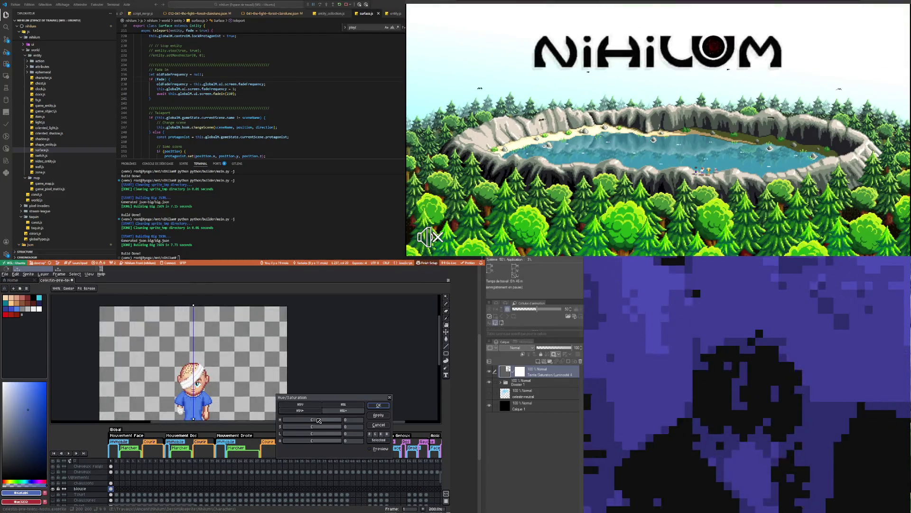
{"action": "left_click_drag", "start_coordinate": [318, 422], "coordinate": [315, 421]}
{"action": "scroll", "coordinate": [221, 360], "scroll_direction": "down", "scroll_amount": 1}
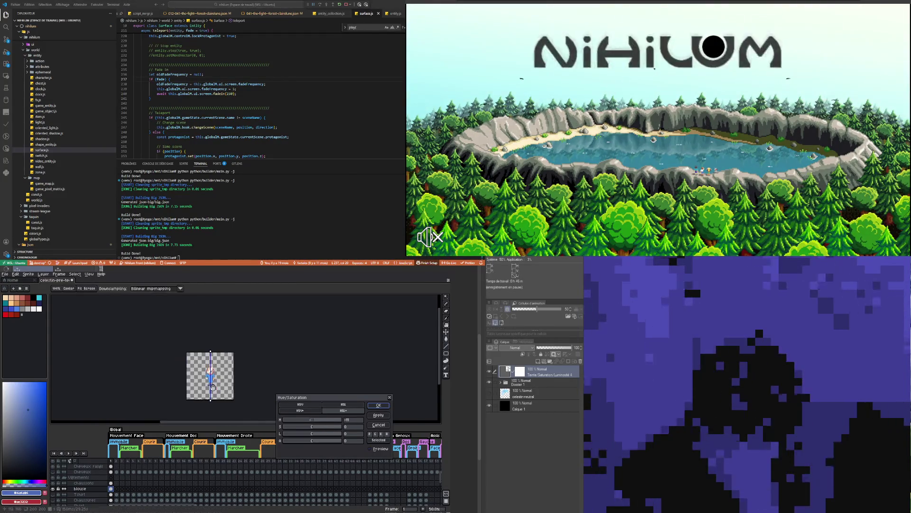
{"action": "scroll", "coordinate": [222, 360], "scroll_direction": "up", "scroll_amount": 1}
{"action": "scroll", "coordinate": [222, 360], "scroll_direction": "down", "scroll_amount": 1}
{"action": "scroll", "coordinate": [223, 351], "scroll_direction": "up", "scroll_amount": 1}
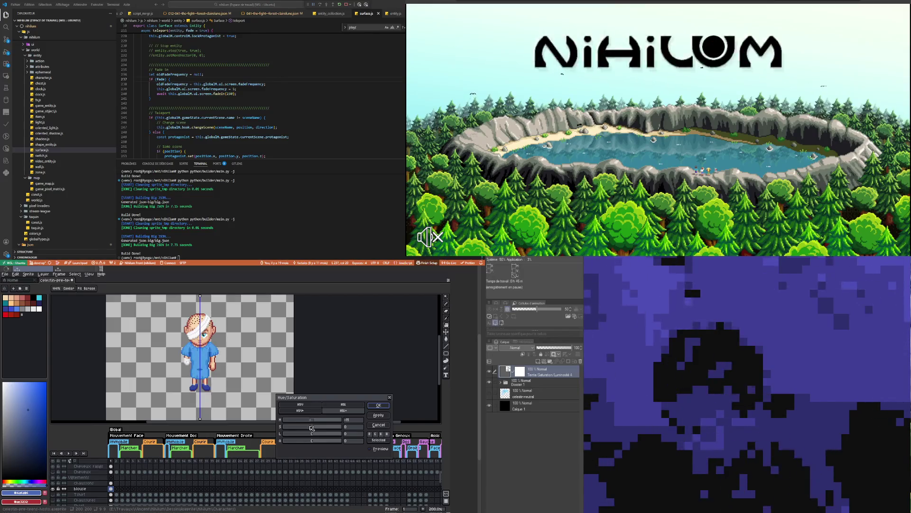
{"action": "left_click_drag", "start_coordinate": [309, 429], "coordinate": [314, 428]}
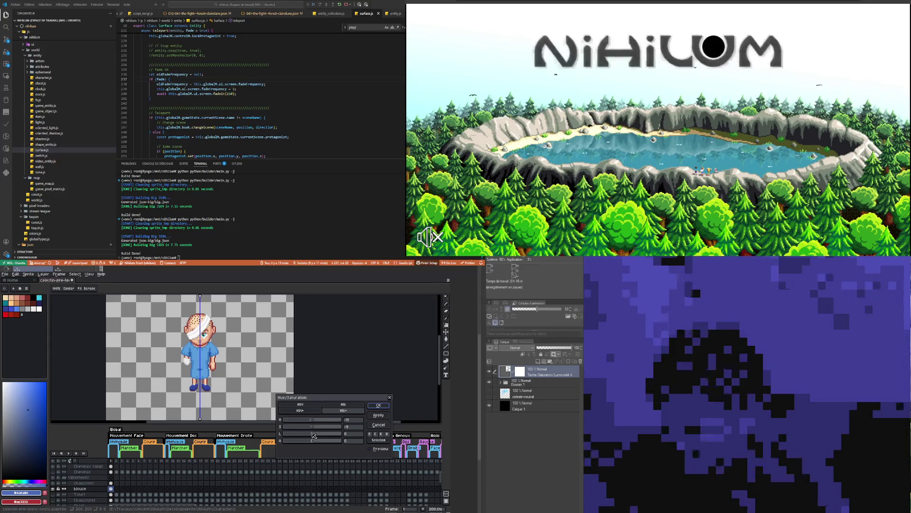
- Shift the blouse hue further, set saturation to 21, compare with preview, and apply
{"action": "mouse_move", "coordinate": [314, 420]}
{"action": "left_mouse_down"}
{"action": "mouse_move", "coordinate": [350, 422]}
{"action": "mouse_move", "coordinate": [293, 421]}
{"action": "mouse_move", "coordinate": [313, 422]}
{"action": "left_mouse_up"}
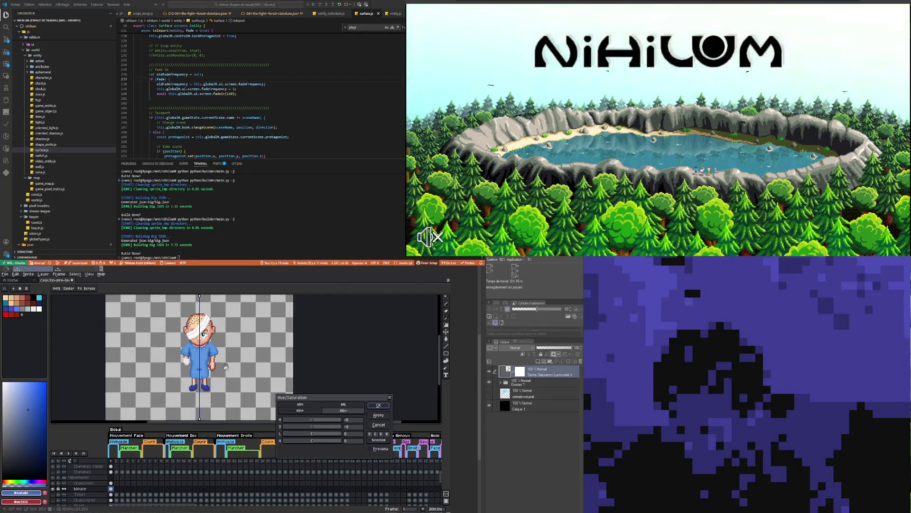
{"action": "scroll", "coordinate": [231, 372], "scroll_direction": "up", "scroll_amount": 1}
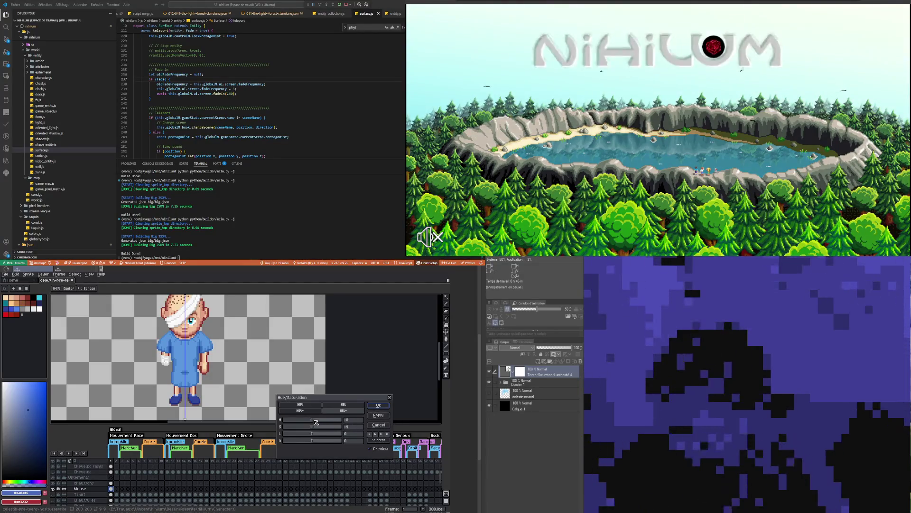
{"action": "left_click_drag", "start_coordinate": [314, 427], "coordinate": [316, 428]}
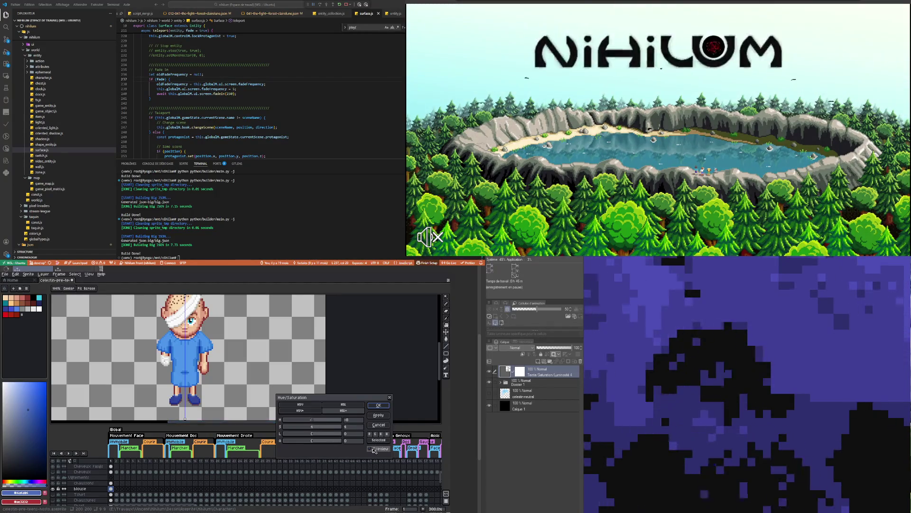
{"action": "left_click", "coordinate": [375, 449]}
{"action": "left_click", "coordinate": [375, 449]}
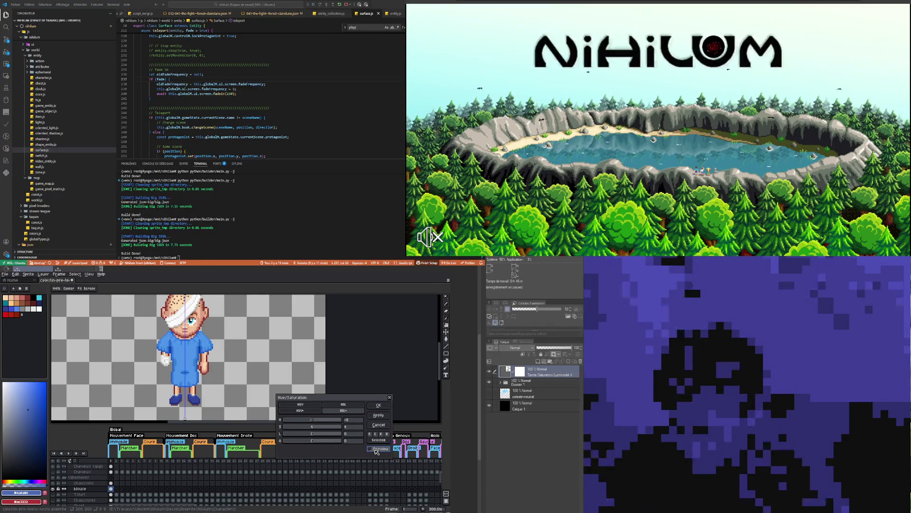
{"action": "key", "text": "Return"}
{"action": "scroll", "coordinate": [229, 369], "scroll_direction": "down", "scroll_amount": 2}
{"action": "scroll", "coordinate": [230, 369], "scroll_direction": "up", "scroll_amount": 1}
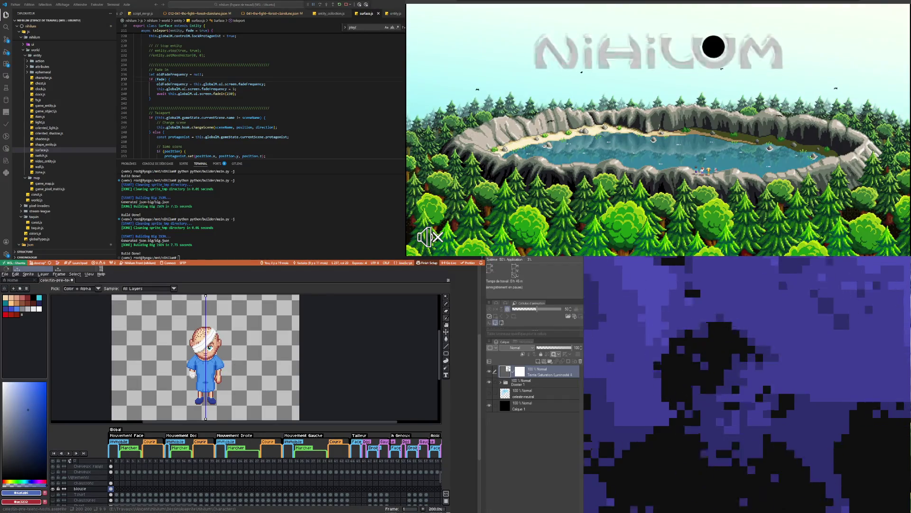